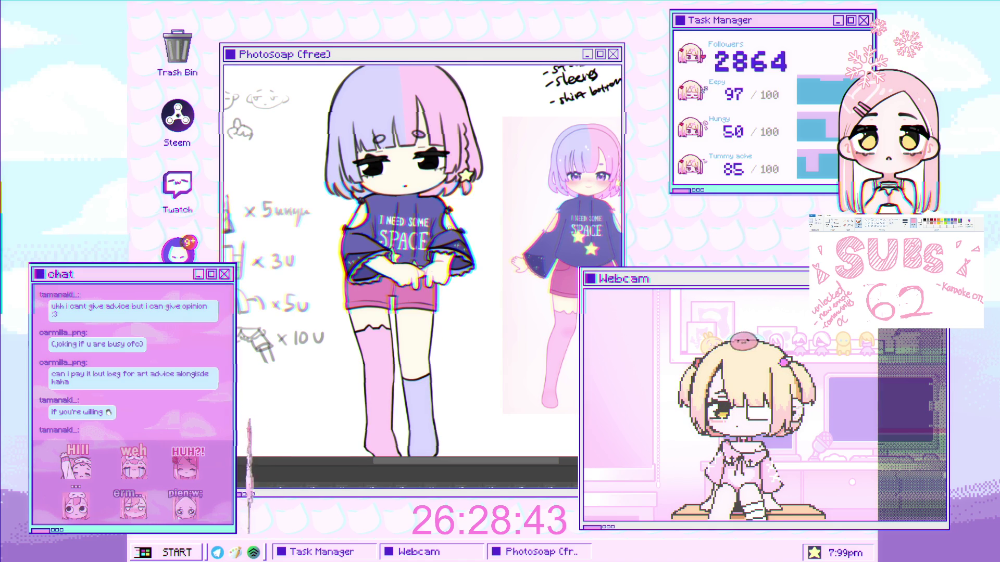
- Lasso a section of the lilac-pink hair beside the face to reshape it
{"action": "scroll", "coordinate": [445, 142], "scroll_direction": "up", "scroll_amount": 3}
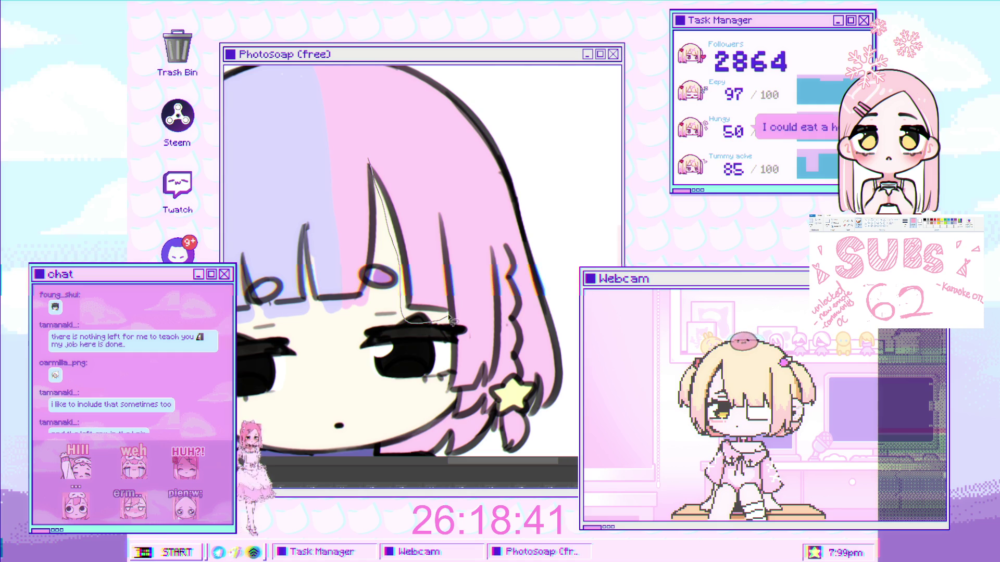
{"action": "left_click_drag", "start_coordinate": [415, 190], "coordinate": [370, 160]}
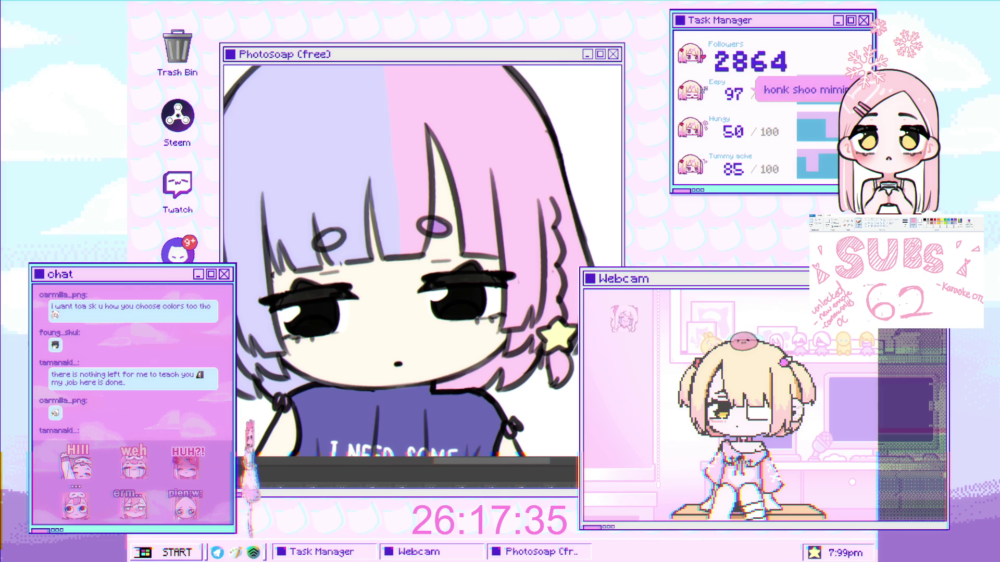
{"action": "left_click_drag", "start_coordinate": [244, 224], "coordinate": [244, 208]}
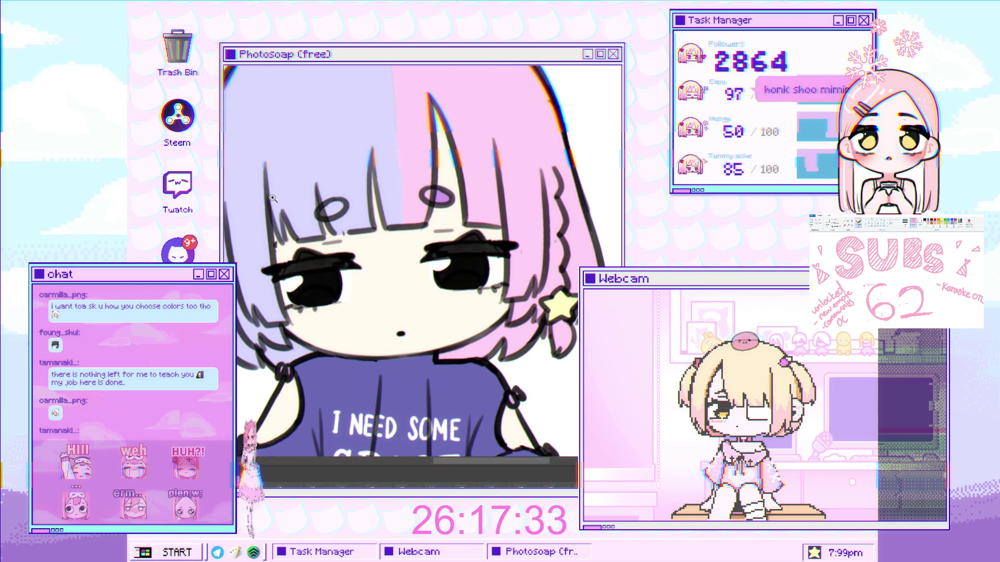
{"action": "left_click", "coordinate": [260, 213]}
{"action": "left_click", "coordinate": [261, 214], "text": "alt"}
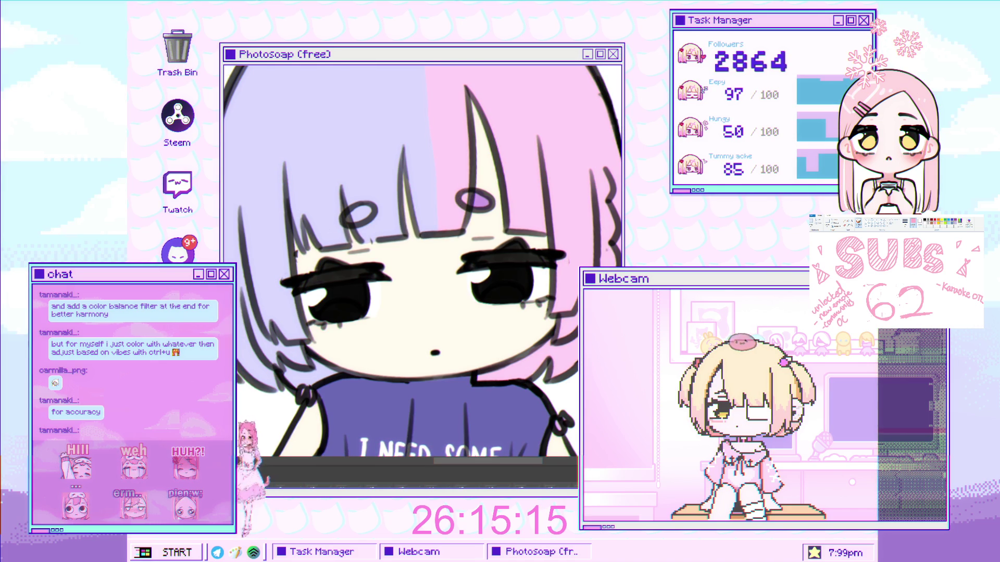
{"action": "left_click_drag", "start_coordinate": [372, 324], "coordinate": [398, 341]}
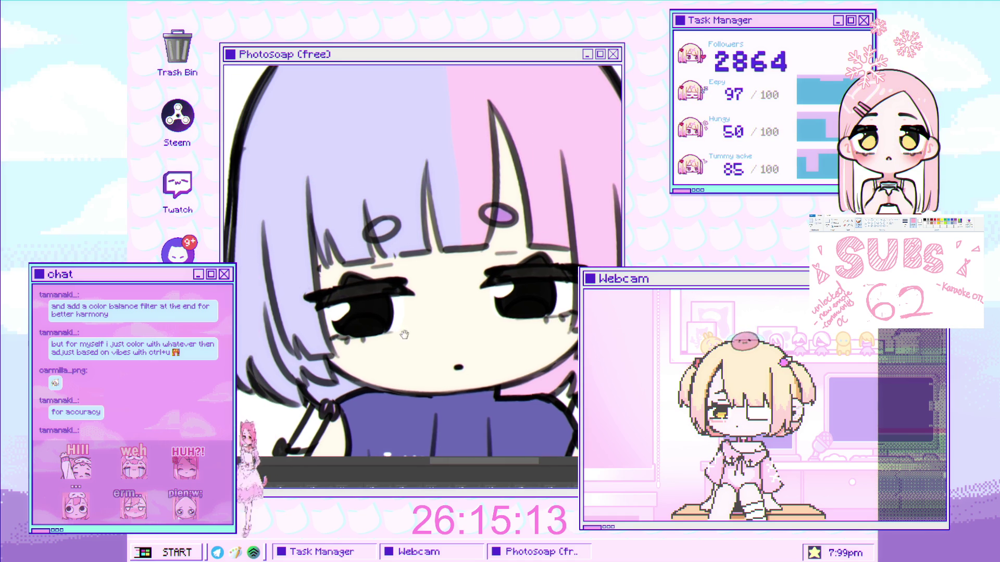
- Lasso the left-side hair and skew it inward with a free transform
{"action": "left_click_drag", "start_coordinate": [238, 417], "coordinate": [330, 428]}
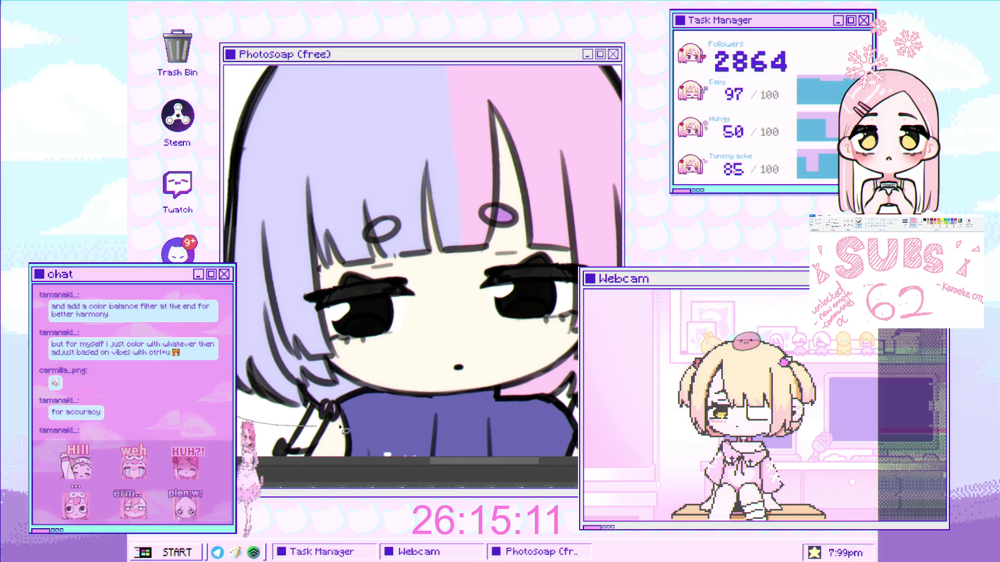
{"action": "mouse_move", "coordinate": [333, 298]}
{"action": "left_mouse_down"}
{"action": "mouse_move", "coordinate": [284, 99]}
{"action": "mouse_move", "coordinate": [227, 124]}
{"action": "left_mouse_up"}
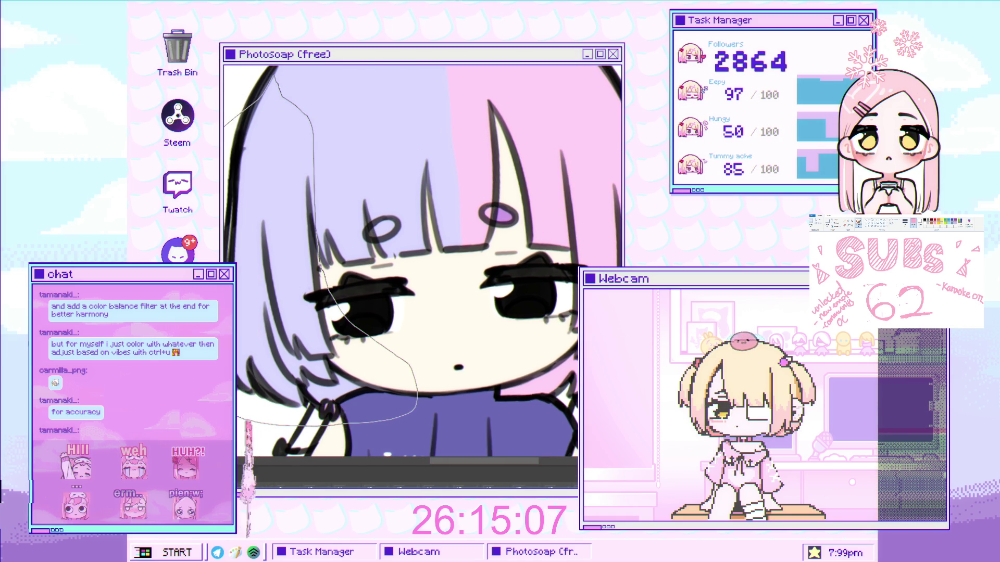
{"action": "key", "text": "ctrl+t"}
{"action": "left_click_drag", "start_coordinate": [308, 428], "coordinate": [277, 414]}
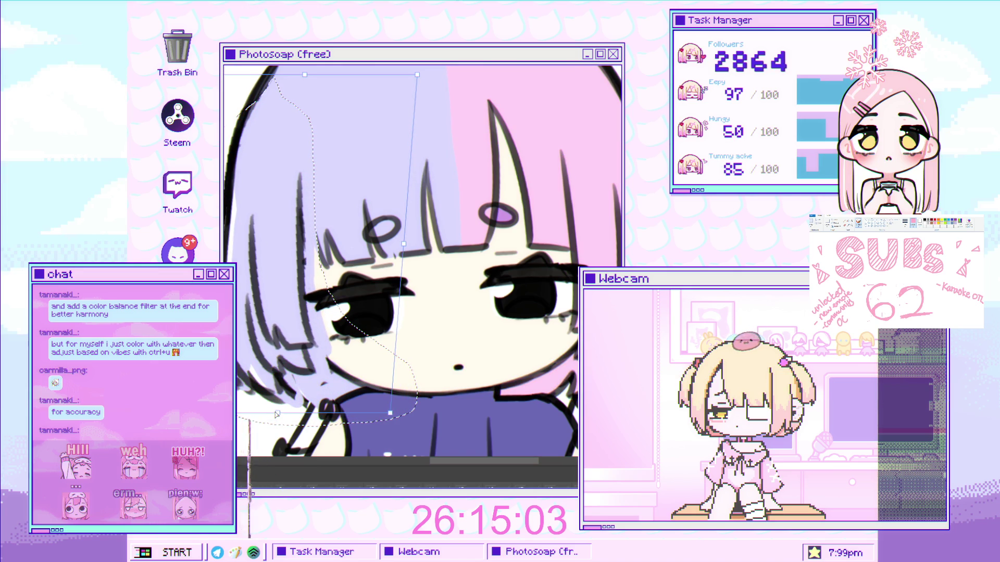
{"action": "left_click_drag", "start_coordinate": [277, 414], "coordinate": [276, 359]}
{"action": "key", "text": "Return"}
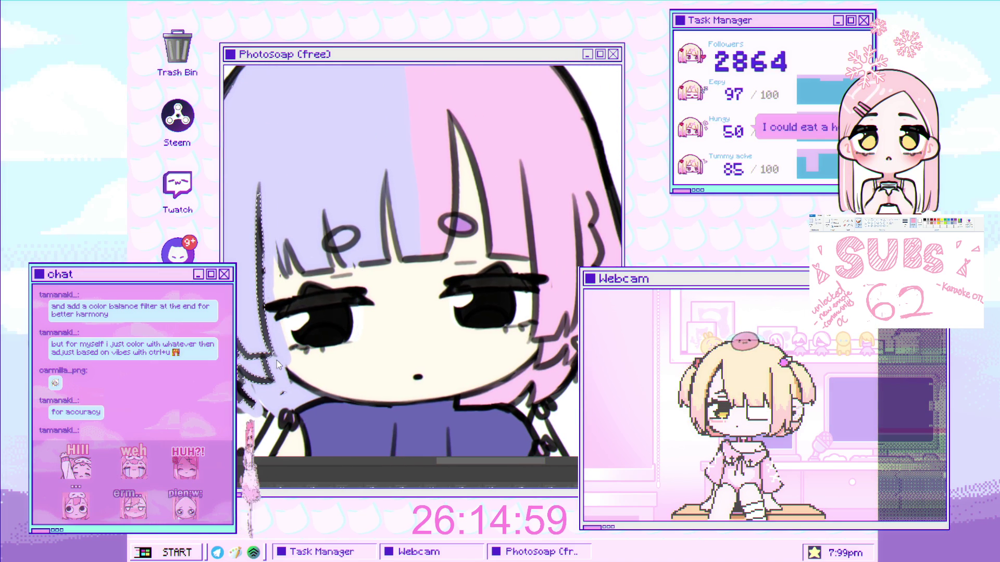
- Skew the right hair section around the star earring sideways, then deselect
{"action": "scroll", "coordinate": [433, 288], "scroll_direction": "right", "scroll_amount": 3}
{"action": "mouse_move", "coordinate": [348, 358]}
{"action": "left_mouse_down"}
{"action": "mouse_move", "coordinate": [325, 380]}
{"action": "mouse_move", "coordinate": [536, 393]}
{"action": "mouse_move", "coordinate": [513, 159]}
{"action": "mouse_move", "coordinate": [471, 68]}
{"action": "mouse_move", "coordinate": [421, 78]}
{"action": "mouse_move", "coordinate": [388, 172]}
{"action": "left_mouse_up"}
{"action": "left_click_drag", "start_coordinate": [395, 233], "coordinate": [405, 259]}
{"action": "key", "text": "ctrl+t"}
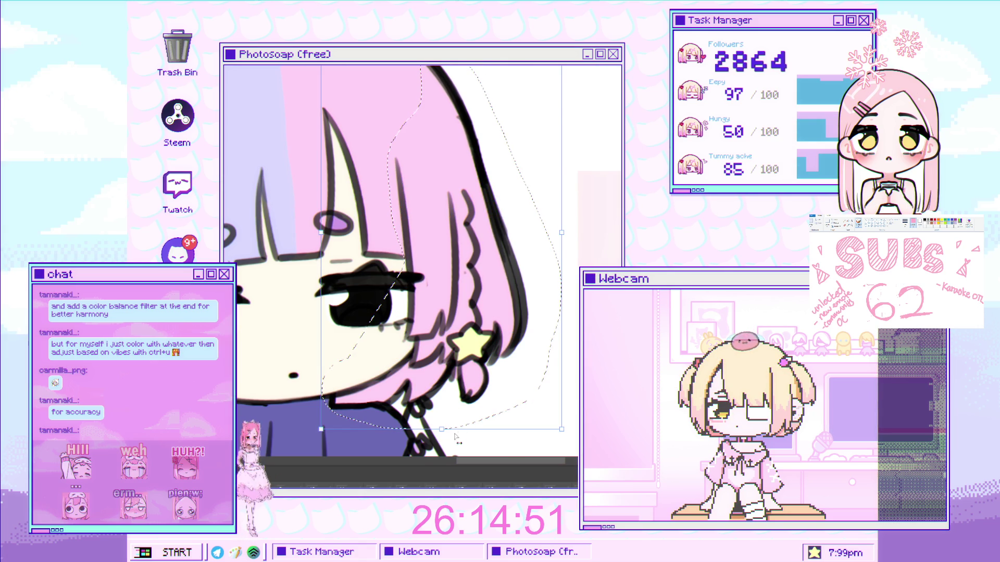
{"action": "left_click_drag", "start_coordinate": [447, 421], "coordinate": [463, 419]}
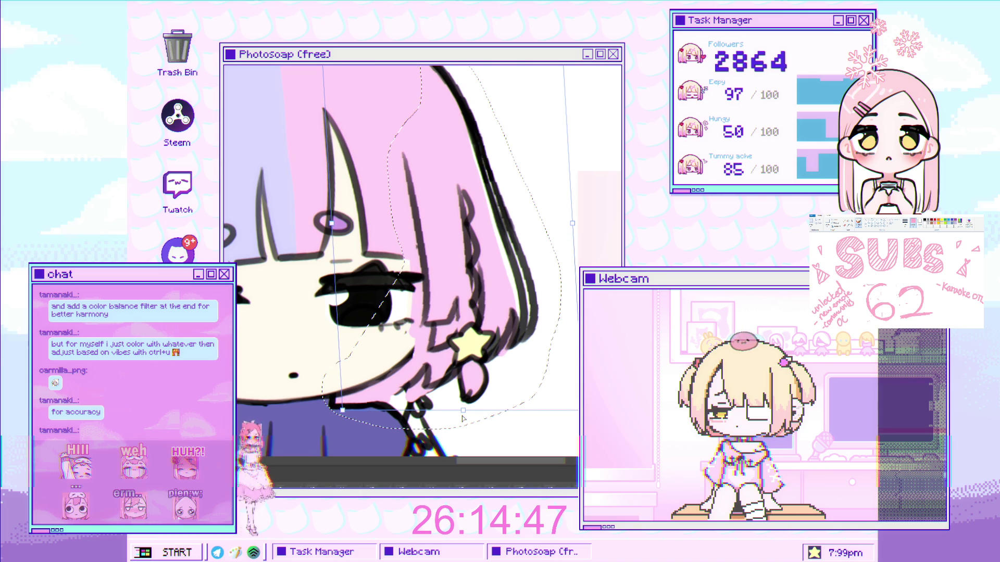
{"action": "key", "text": "Return"}
{"action": "key", "text": "ctrl+d"}
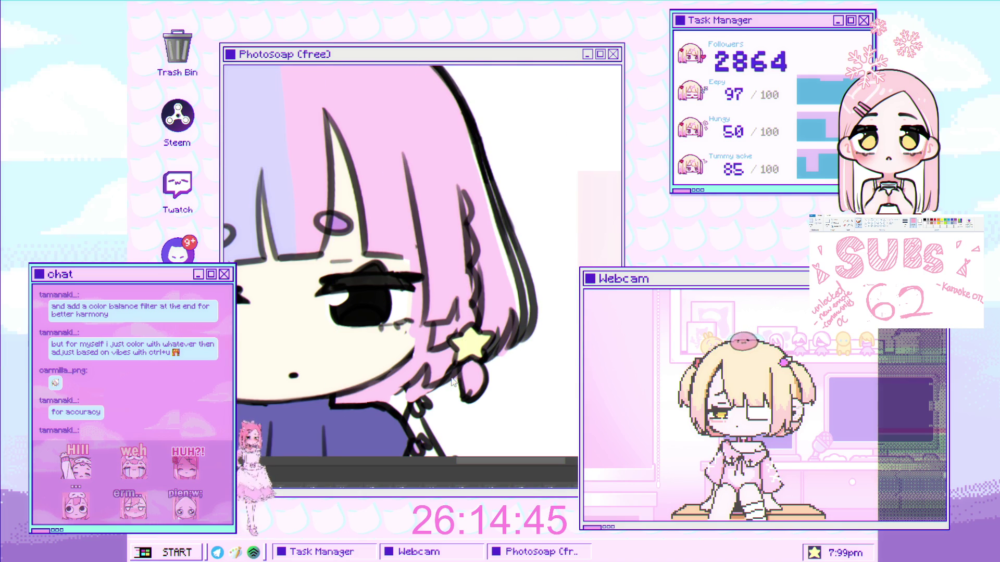
- Pull the left bangs up and to the left, then deselect
{"action": "left_click_drag", "start_coordinate": [444, 267], "coordinate": [494, 304]}
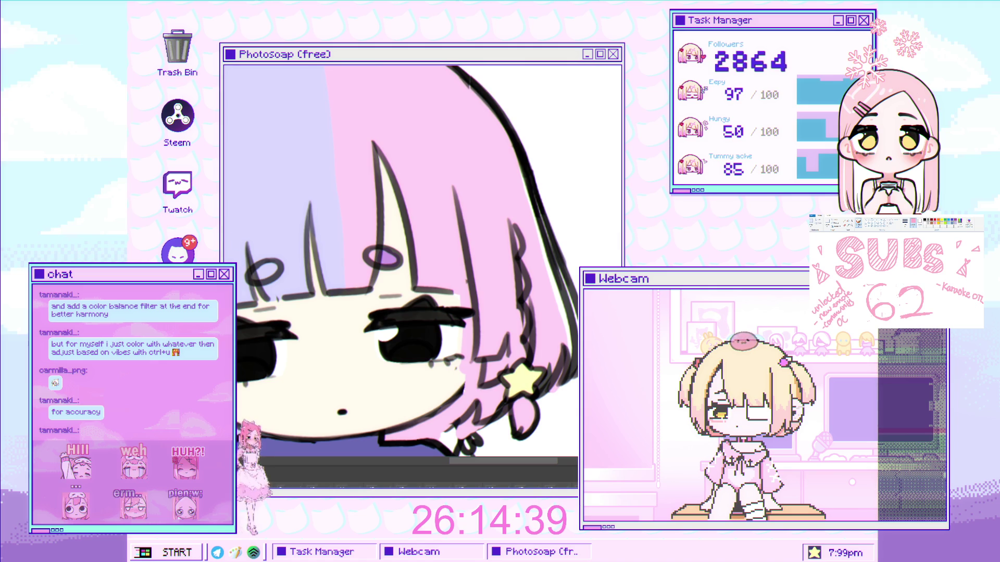
{"action": "mouse_move", "coordinate": [236, 350]}
{"action": "left_mouse_down"}
{"action": "mouse_move", "coordinate": [384, 293]}
{"action": "mouse_move", "coordinate": [392, 230]}
{"action": "left_mouse_up"}
{"action": "mouse_move", "coordinate": [386, 192]}
{"action": "left_mouse_down"}
{"action": "mouse_move", "coordinate": [371, 138]}
{"action": "mouse_move", "coordinate": [225, 229]}
{"action": "left_mouse_up"}
{"action": "key", "text": "ctrl+t"}
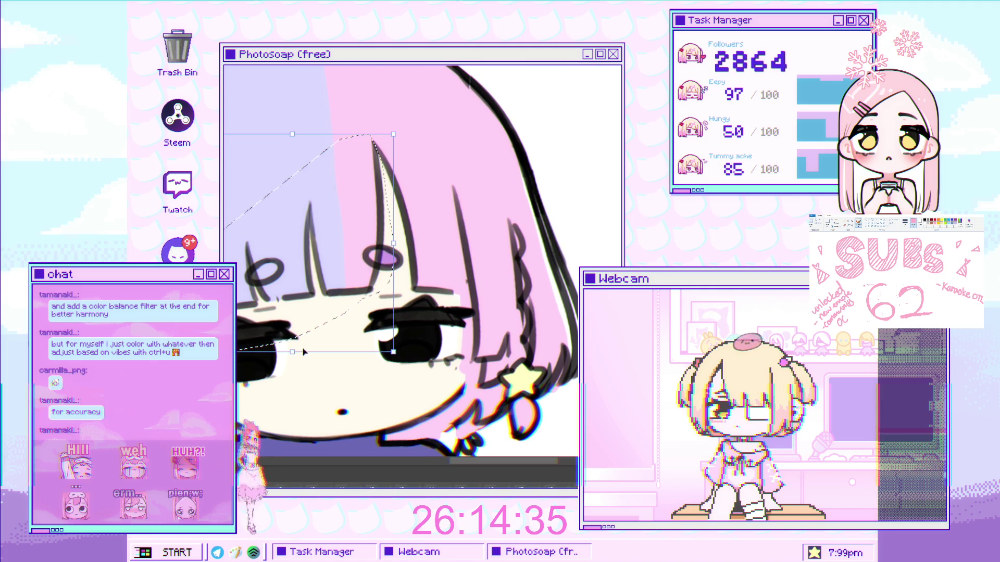
{"action": "left_click_drag", "start_coordinate": [304, 353], "coordinate": [274, 340]}
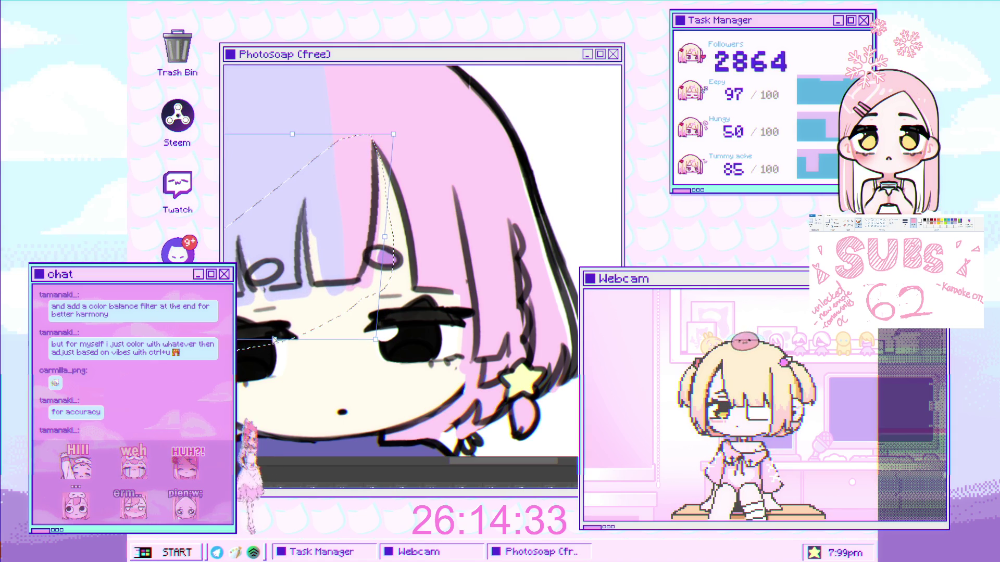
{"action": "key", "text": "Return"}
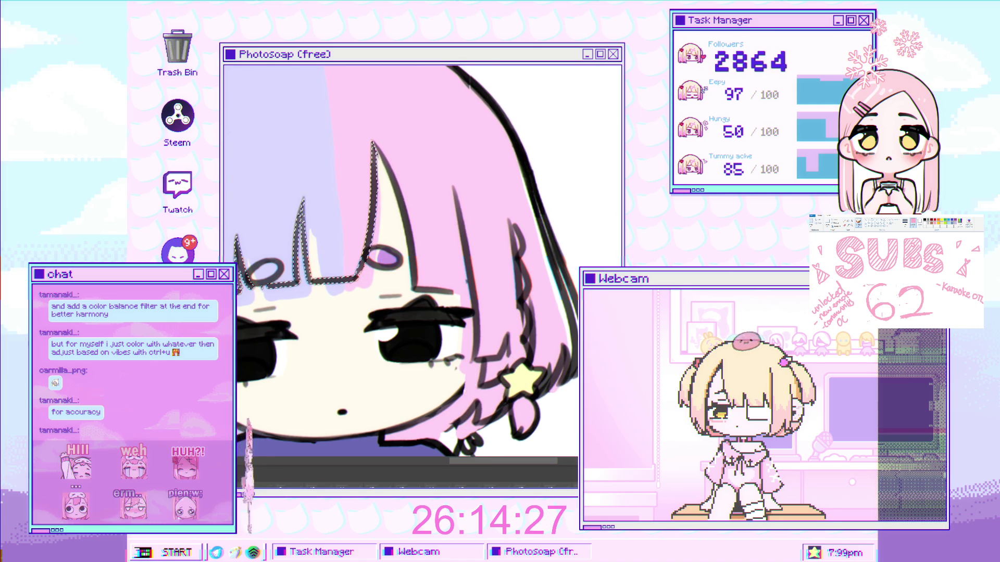
{"action": "key", "text": "ctrl+t"}
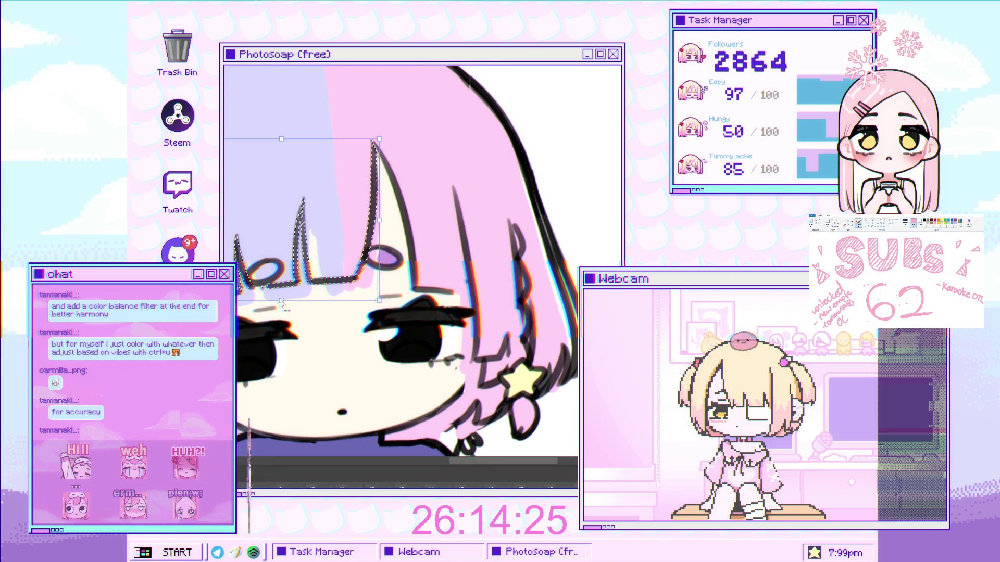
{"action": "key", "text": "Return"}
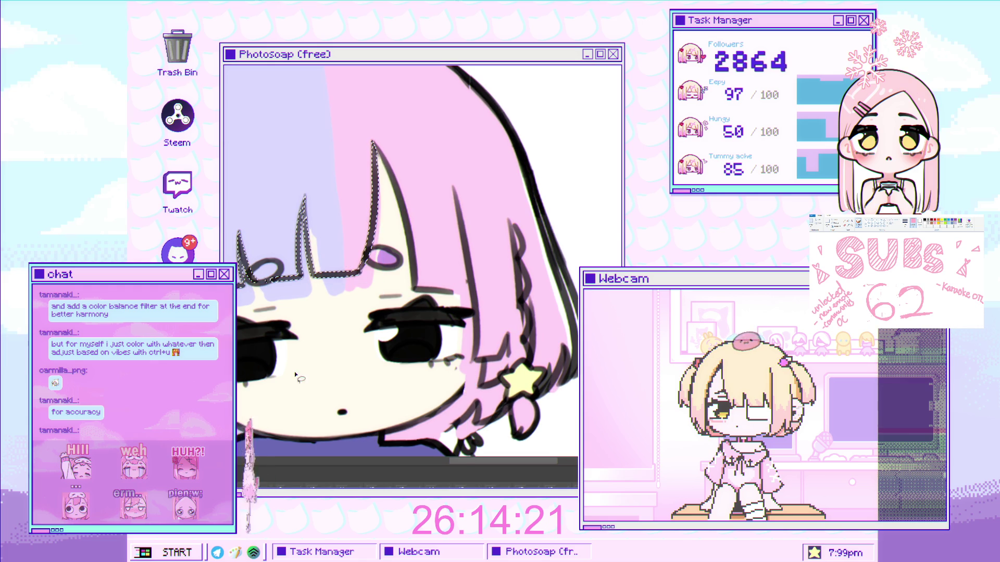
{"action": "key", "text": "ctrl+d"}
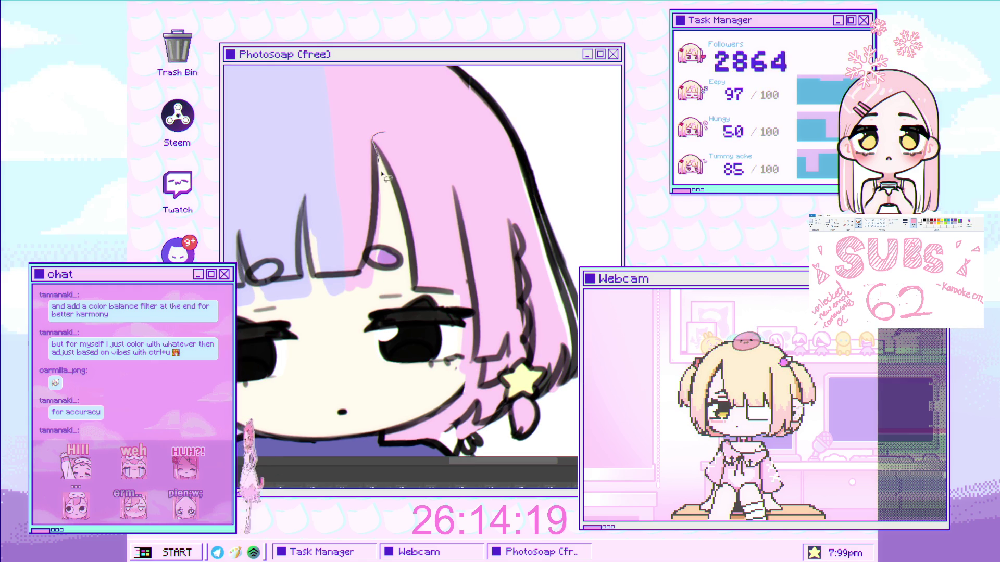
- Squash the strand beside the right cheek upward so it ends above the earring
{"action": "mouse_move", "coordinate": [463, 308]}
{"action": "left_mouse_down"}
{"action": "mouse_move", "coordinate": [437, 125]}
{"action": "mouse_move", "coordinate": [441, 134]}
{"action": "left_mouse_up"}
{"action": "key", "text": "ctrl+t"}
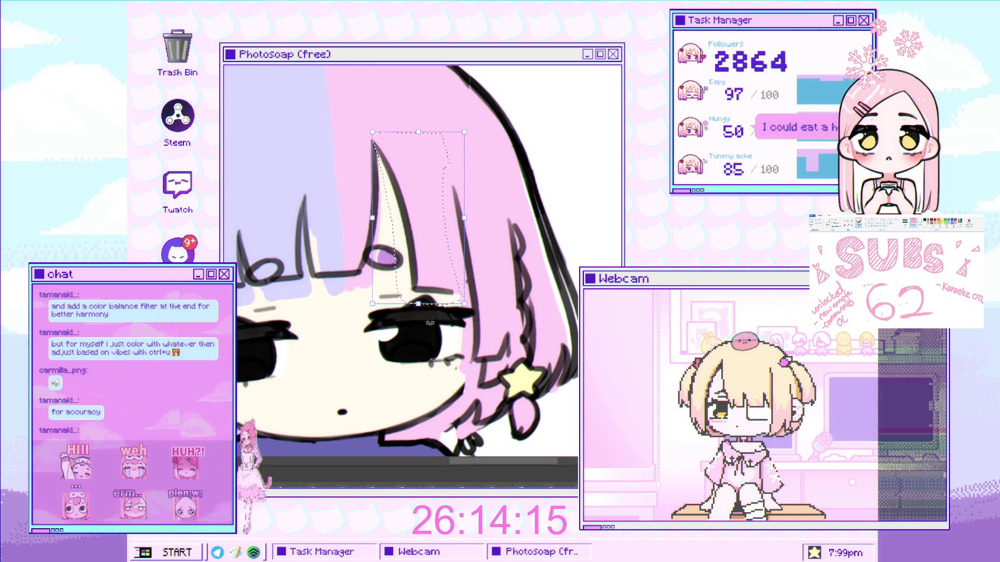
{"action": "left_click_drag", "start_coordinate": [424, 303], "coordinate": [428, 283]}
{"action": "key", "text": "Return"}
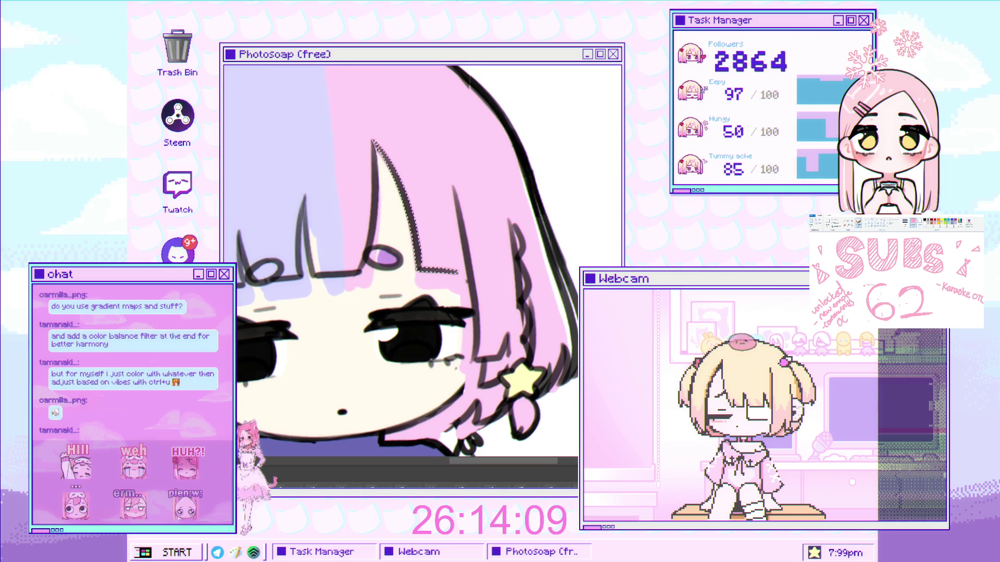
{"action": "key", "text": "ctrl+d"}
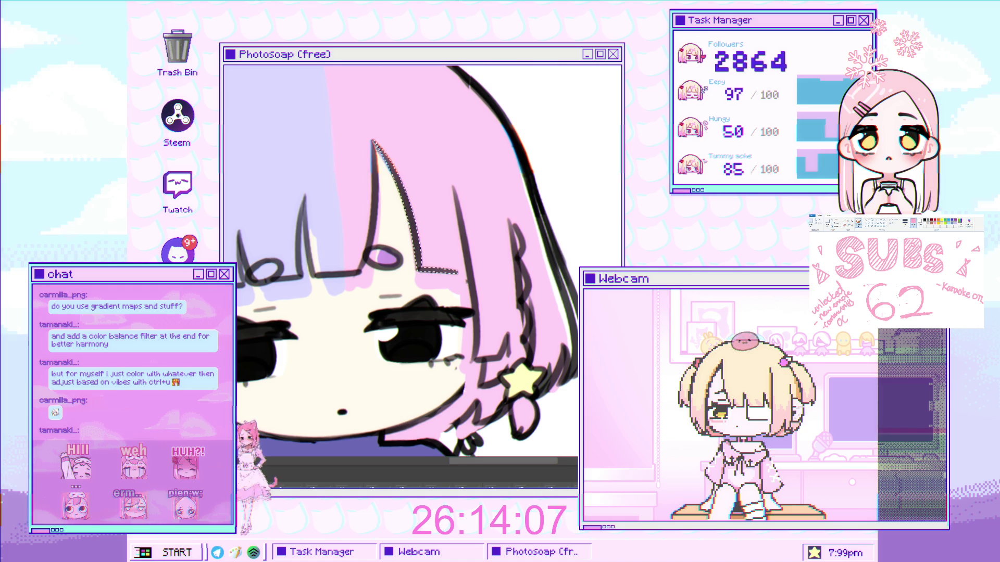
{"action": "scroll", "coordinate": [319, 341], "scroll_direction": "down", "scroll_amount": 2}
{"action": "scroll", "coordinate": [319, 341], "scroll_direction": "down", "scroll_amount": 3}
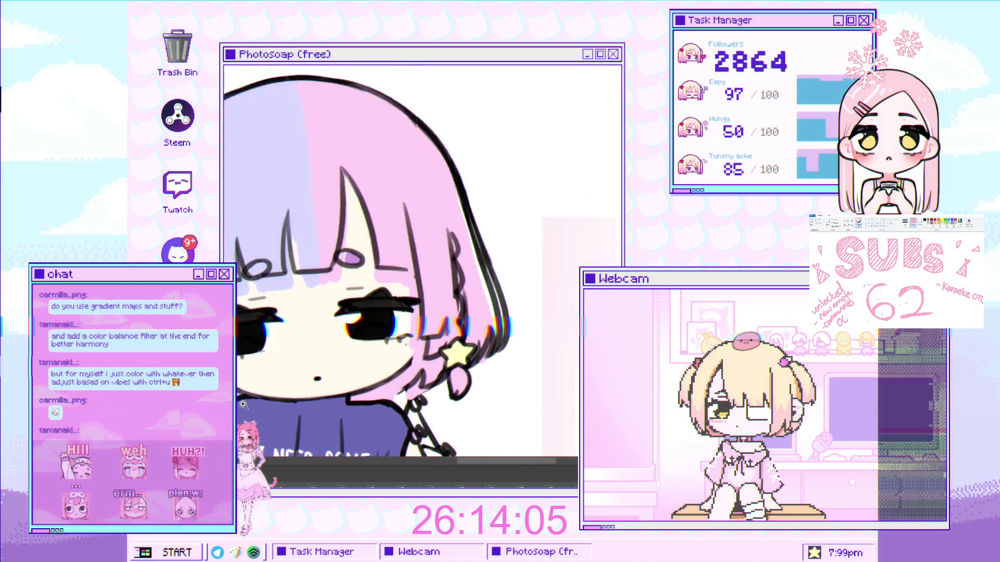
{"action": "scroll", "coordinate": [321, 332], "scroll_direction": "up", "scroll_amount": 2}
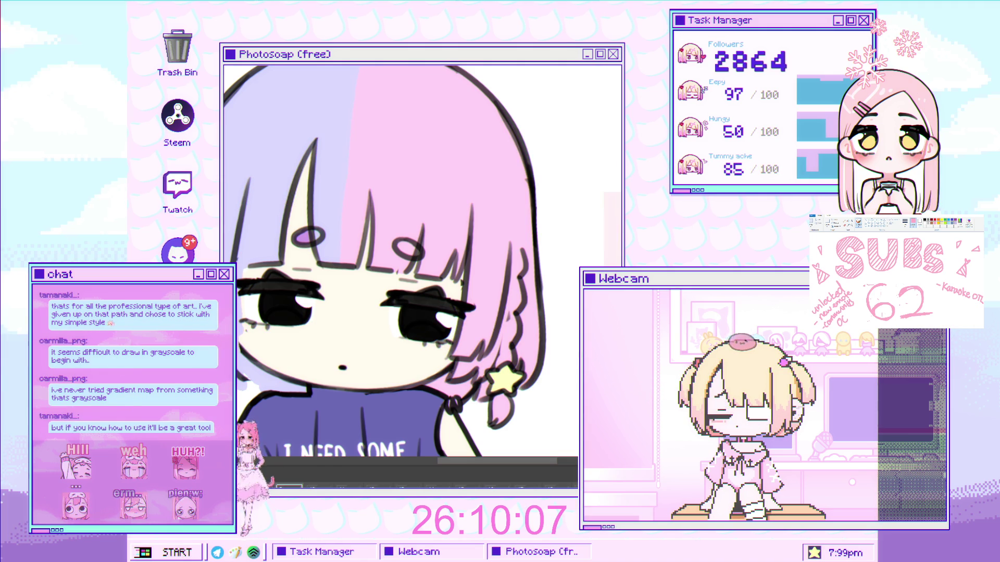
- Skew the right hair strand so its bottom shifts right, then deselect
{"action": "key", "text": "ctrl+t"}
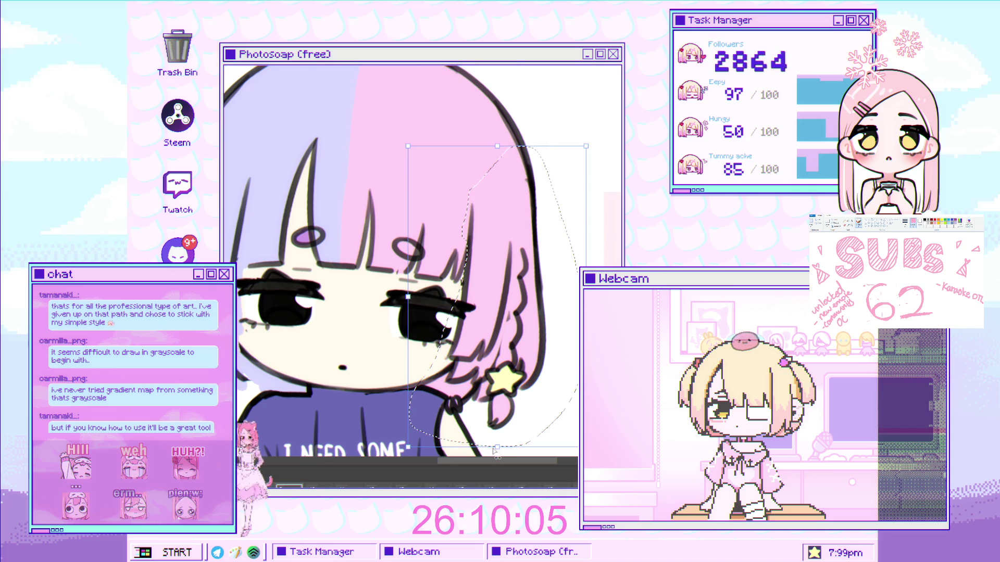
{"action": "left_click_drag", "start_coordinate": [497, 445], "coordinate": [527, 440]}
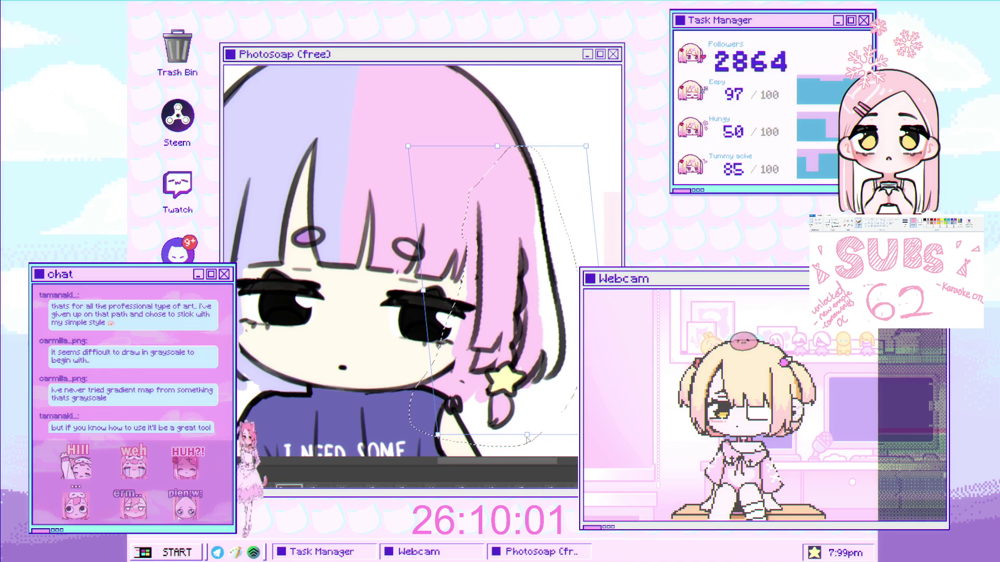
{"action": "scroll", "coordinate": [527, 440], "scroll_direction": "down", "scroll_amount": 1}
{"action": "left_click_drag", "start_coordinate": [527, 426], "coordinate": [524, 426]}
{"action": "key", "text": "Return"}
{"action": "key", "text": "ctrl+d"}
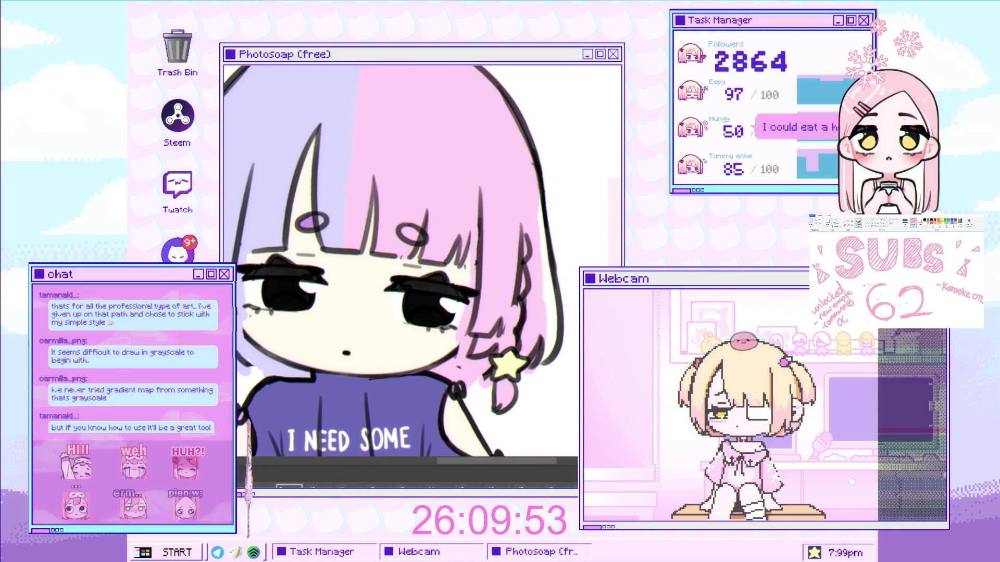
- On the laughing waving variant, outline the area around the chin for transforming
{"action": "key", "text": "ctrl+z"}
{"action": "key", "text": "ctrl+z"}
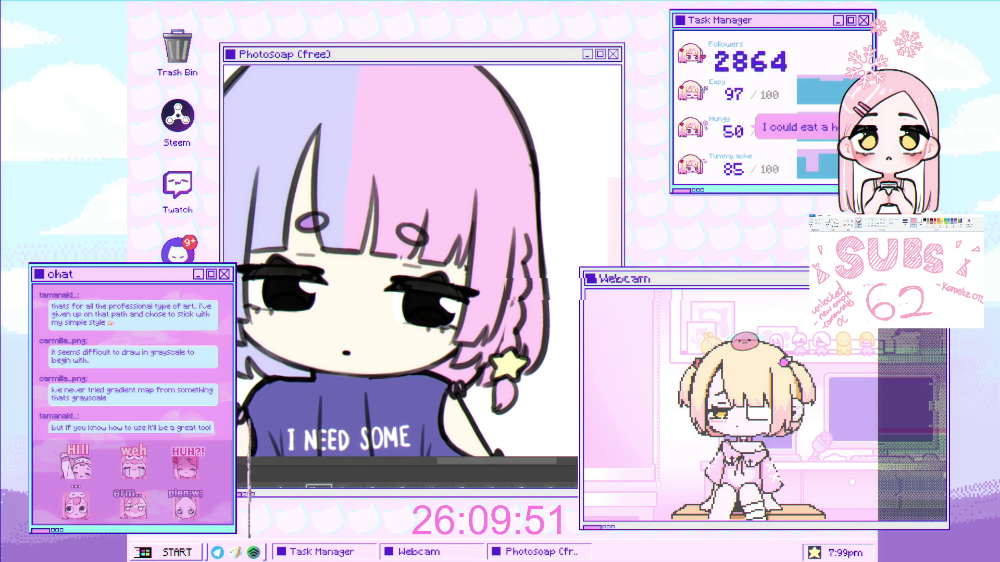
{"action": "scroll", "coordinate": [415, 327], "scroll_direction": "up", "scroll_amount": 2}
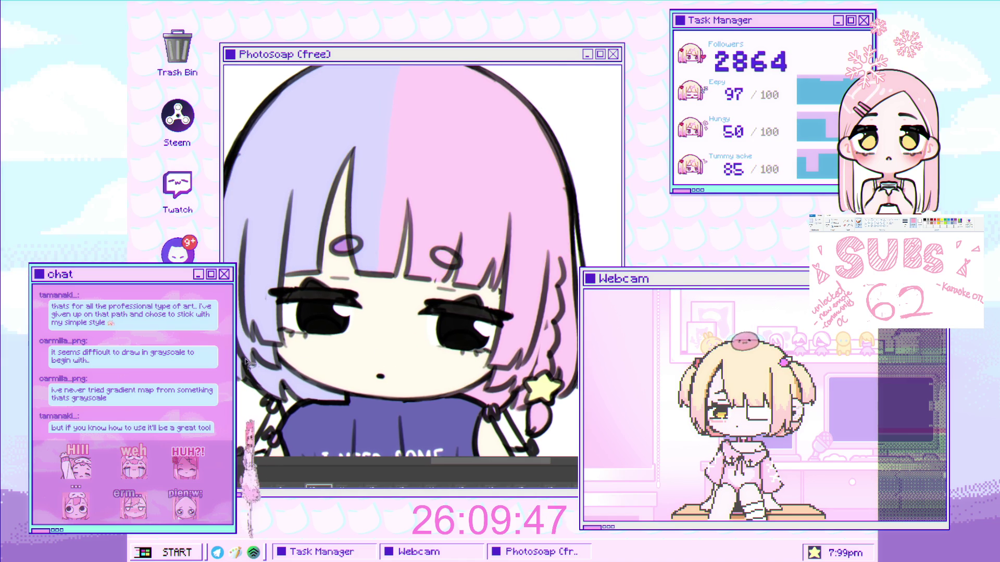
{"action": "mouse_move", "coordinate": [237, 379]}
{"action": "left_mouse_down"}
{"action": "mouse_move", "coordinate": [350, 432]}
{"action": "mouse_move", "coordinate": [292, 286]}
{"action": "mouse_move", "coordinate": [302, 195]}
{"action": "mouse_move", "coordinate": [295, 102]}
{"action": "mouse_move", "coordinate": [250, 114]}
{"action": "left_mouse_up"}
{"action": "key", "text": "ctrl+t"}
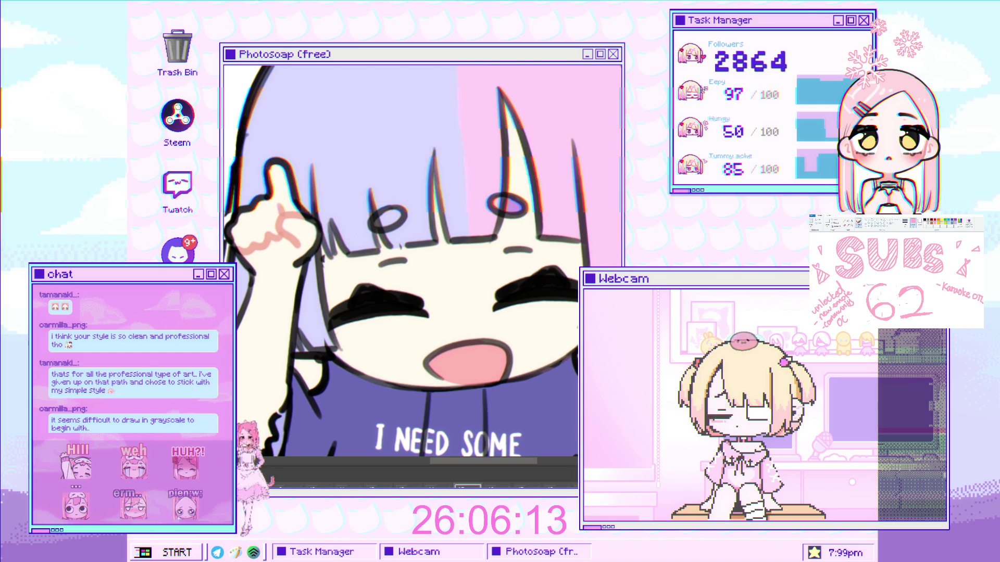
- Skew the hair beside the raised hand up and to the left
{"action": "mouse_move", "coordinate": [238, 398]}
{"action": "left_mouse_down"}
{"action": "mouse_move", "coordinate": [359, 365]}
{"action": "mouse_move", "coordinate": [327, 260]}
{"action": "mouse_move", "coordinate": [322, 158]}
{"action": "mouse_move", "coordinate": [308, 134]}
{"action": "mouse_move", "coordinate": [242, 130]}
{"action": "left_mouse_up"}
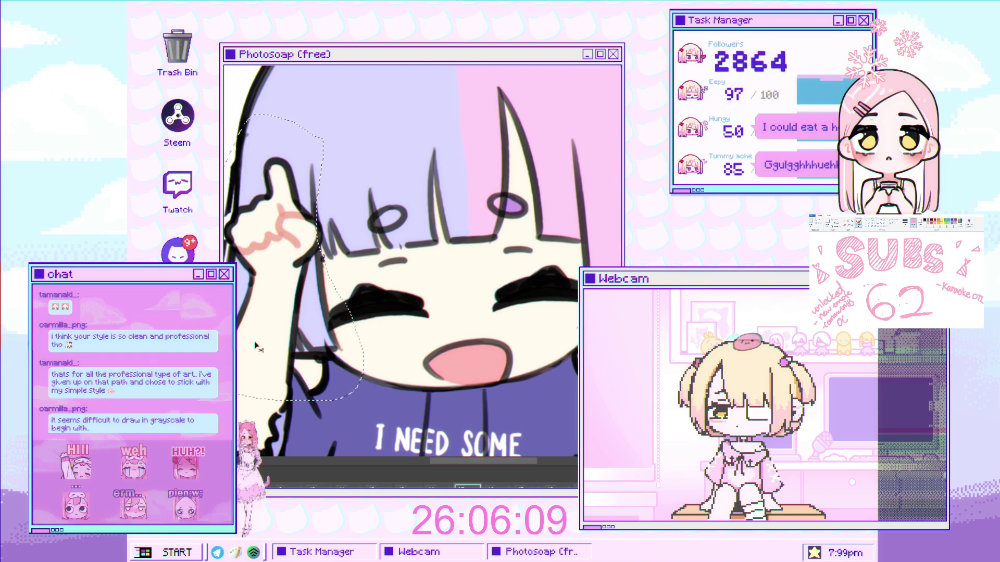
{"action": "left_click_drag", "start_coordinate": [279, 409], "coordinate": [244, 390]}
{"action": "key", "text": "Return"}
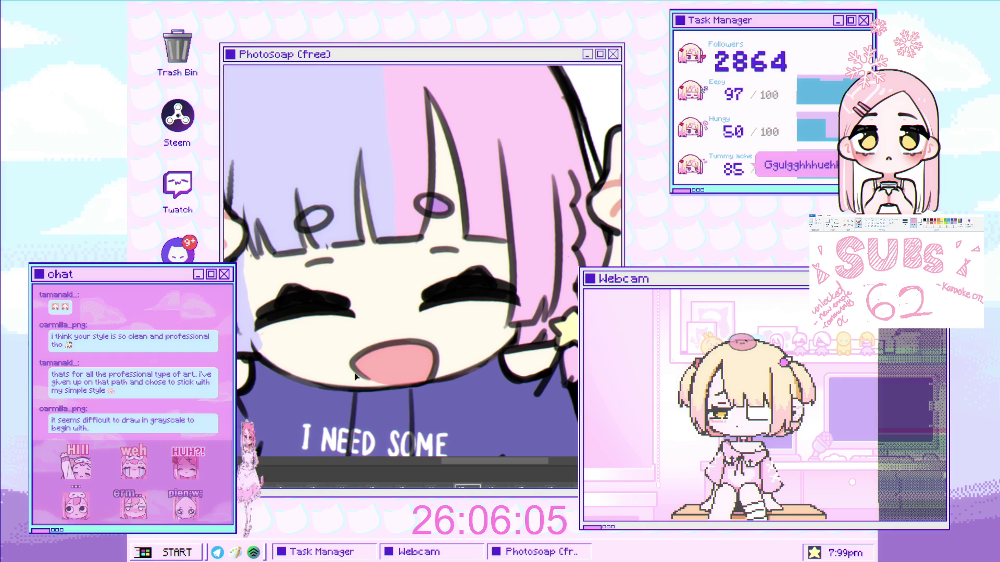
- Select the hair strands near the star earring and skew them upward
{"action": "left_click_drag", "start_coordinate": [465, 142], "coordinate": [471, 230]}
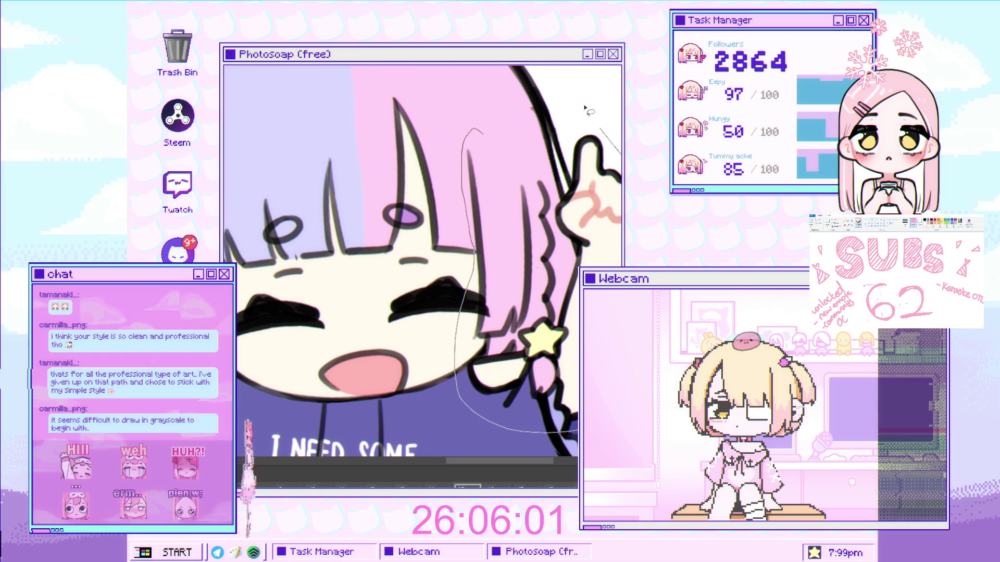
{"action": "left_click_drag", "start_coordinate": [520, 67], "coordinate": [505, 72]}
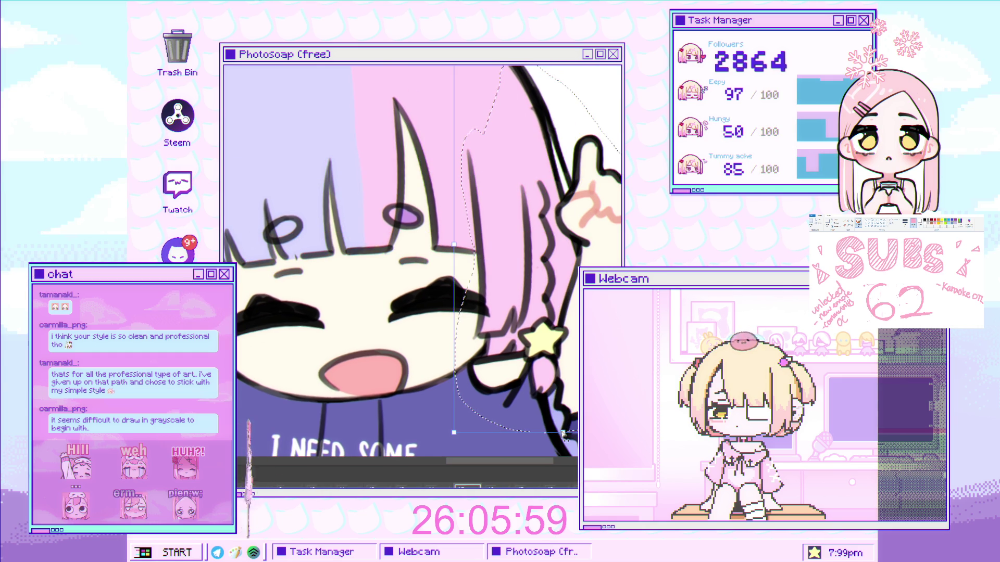
{"action": "left_click_drag", "start_coordinate": [565, 435], "coordinate": [542, 404]}
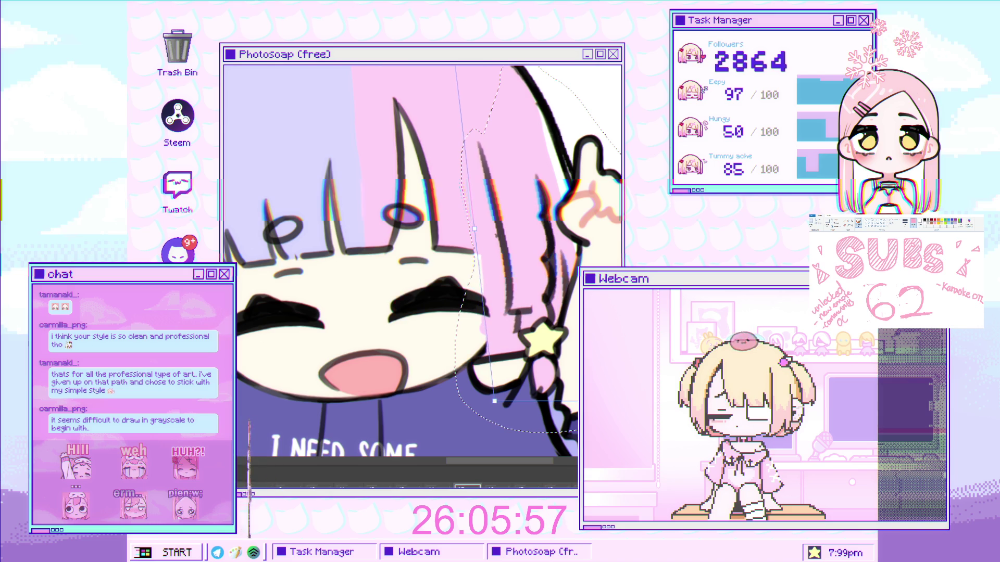
{"action": "key", "text": "Return"}
{"action": "left_click_drag", "start_coordinate": [396, 260], "coordinate": [421, 290]}
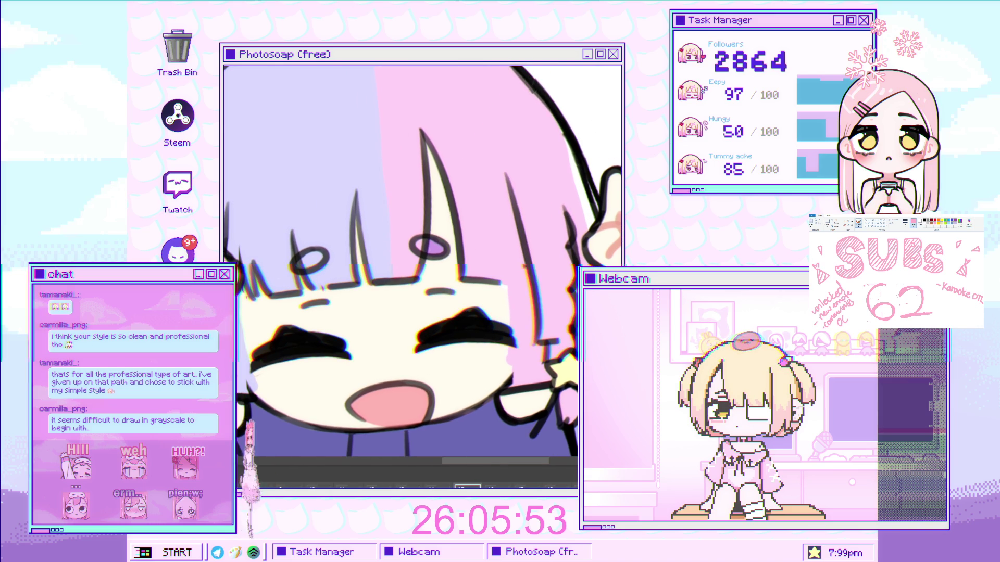
{"action": "key", "text": "ctrl+z"}
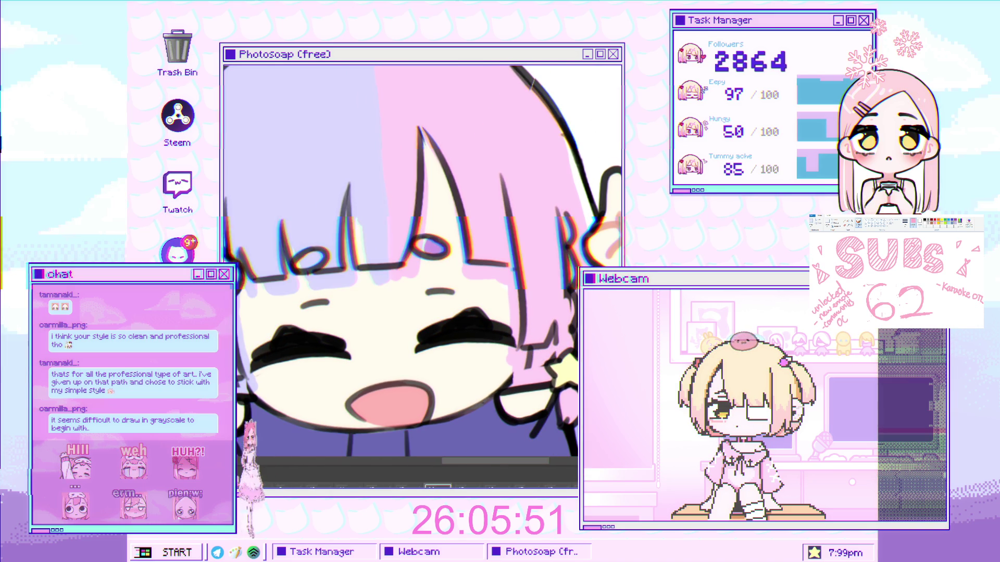
{"action": "key", "text": "ctrl+z"}
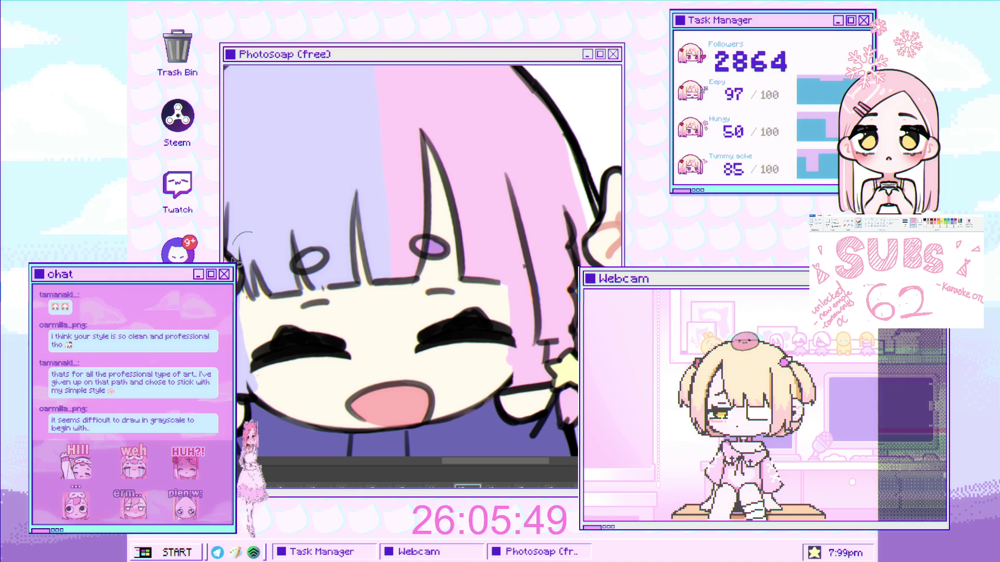
- Squash and skew a front bangs strand, comparing before and after
{"action": "left_click_drag", "start_coordinate": [404, 310], "coordinate": [436, 261]}
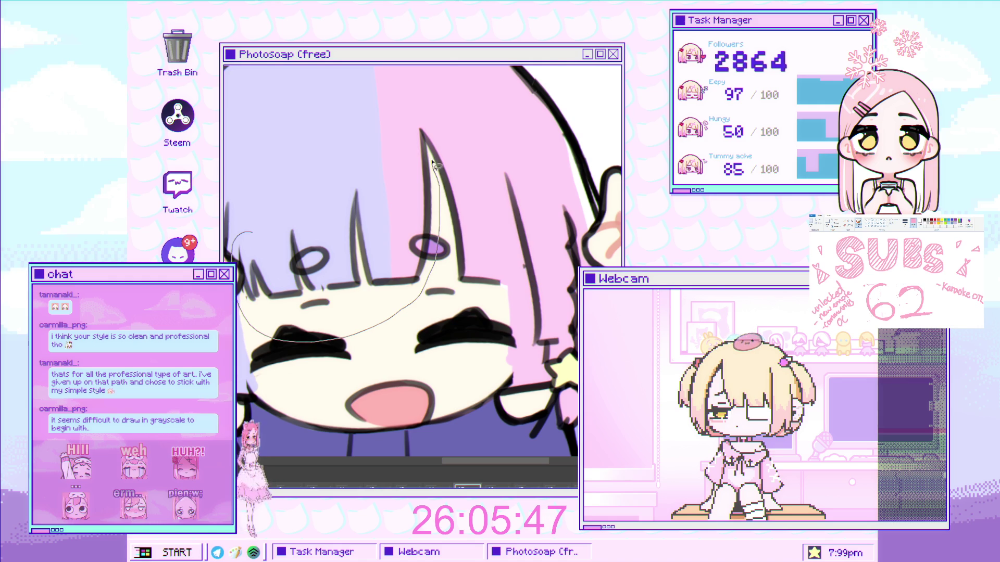
{"action": "left_click_drag", "start_coordinate": [426, 127], "coordinate": [420, 112]}
{"action": "key", "text": "ctrl+t"}
{"action": "left_click_drag", "start_coordinate": [335, 342], "coordinate": [311, 311]}
{"action": "key", "text": "Return"}
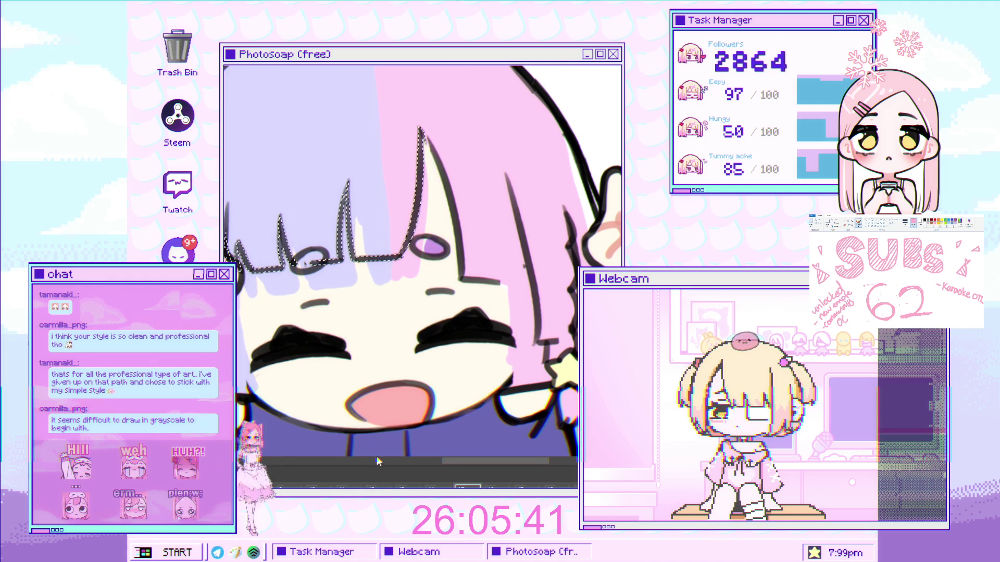
{"action": "key", "text": "ctrl+z"}
{"action": "key", "text": "ctrl+shift+z"}
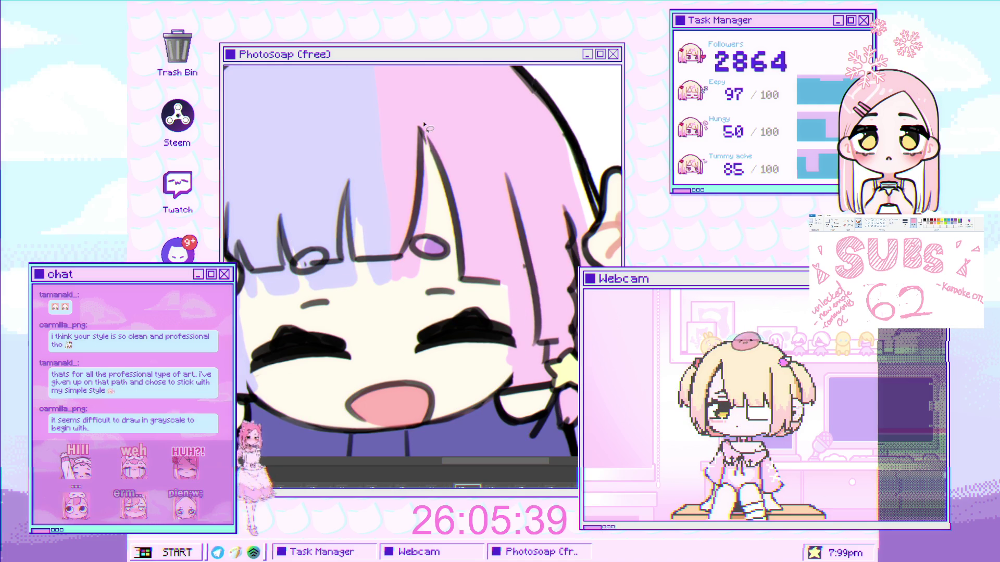
- Add a thin strand line down the hair and skew and shrink it
{"action": "left_click_drag", "start_coordinate": [422, 126], "coordinate": [444, 232]}
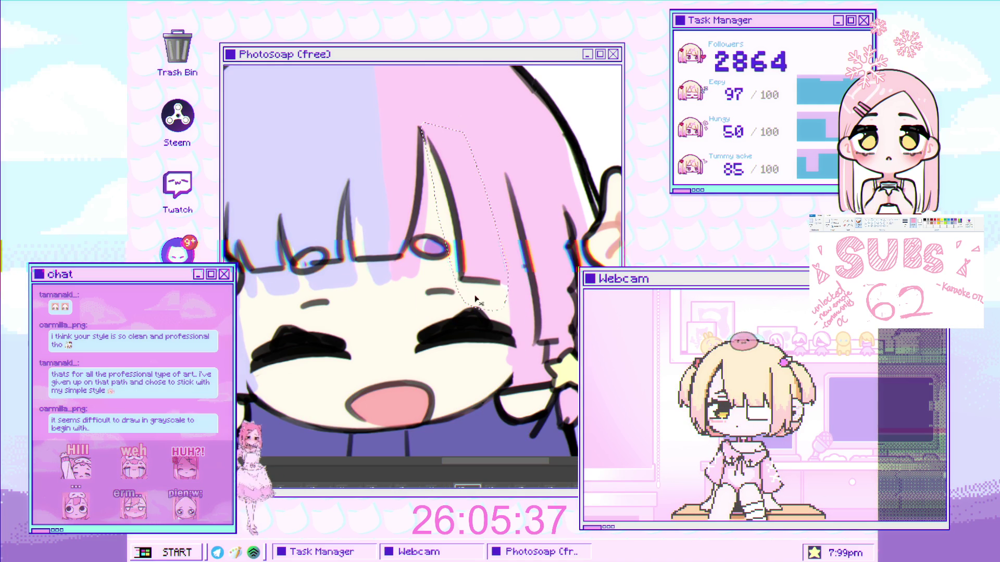
{"action": "key", "text": "ctrl+t"}
{"action": "left_click_drag", "start_coordinate": [464, 311], "coordinate": [478, 278]}
{"action": "key", "text": "Return"}
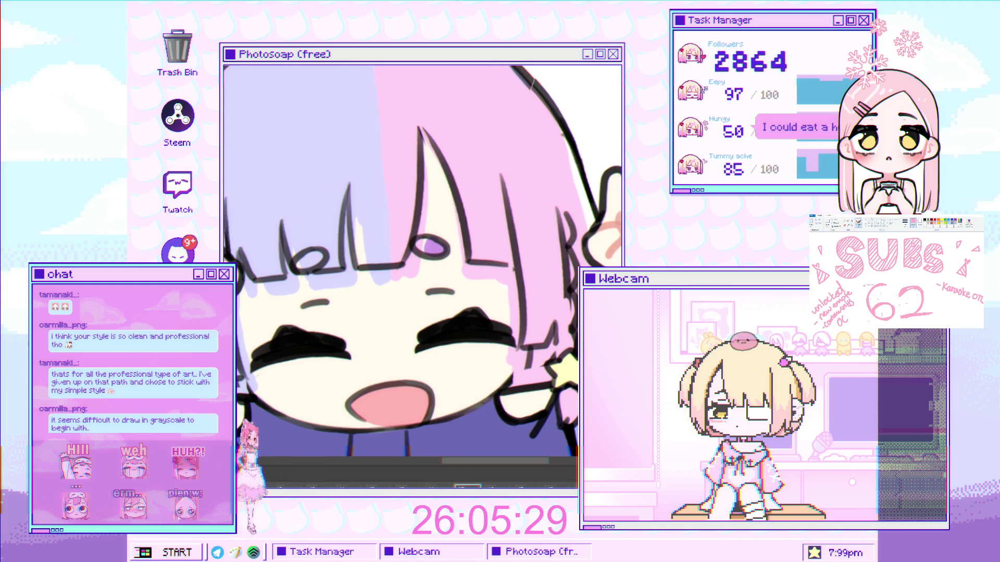
- Reframe the laughing face, lasso the left hair section and start pulling it up and outward
{"action": "scroll", "coordinate": [401, 260], "scroll_direction": "down", "scroll_amount": 5}
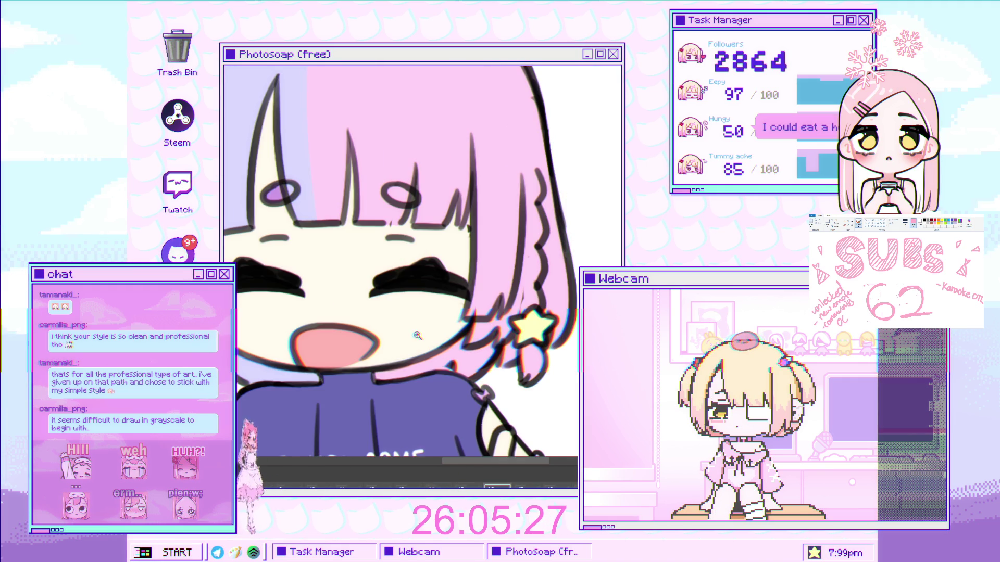
{"action": "left_click", "coordinate": [526, 484]}
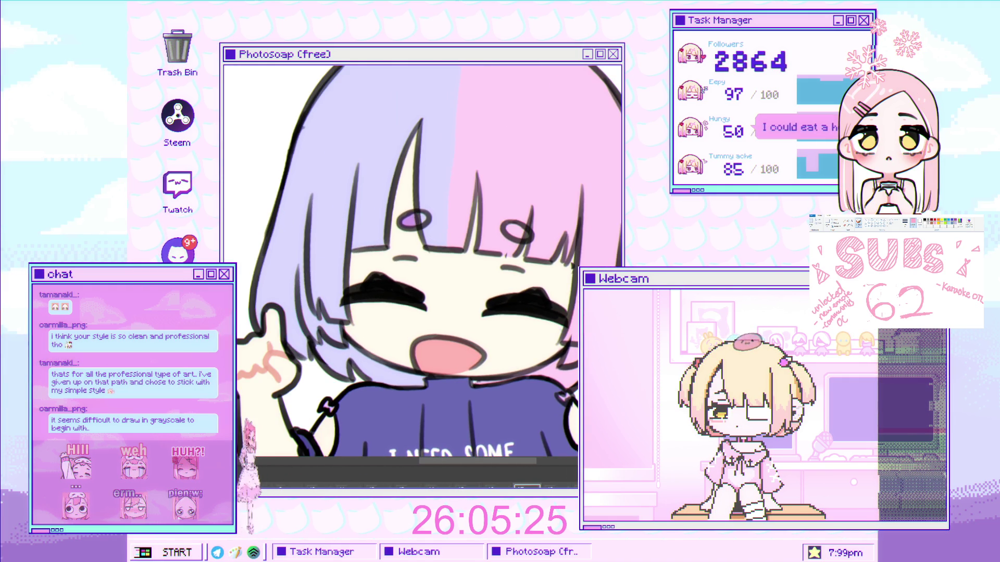
{"action": "scroll", "coordinate": [401, 261], "scroll_direction": "up", "scroll_amount": 1}
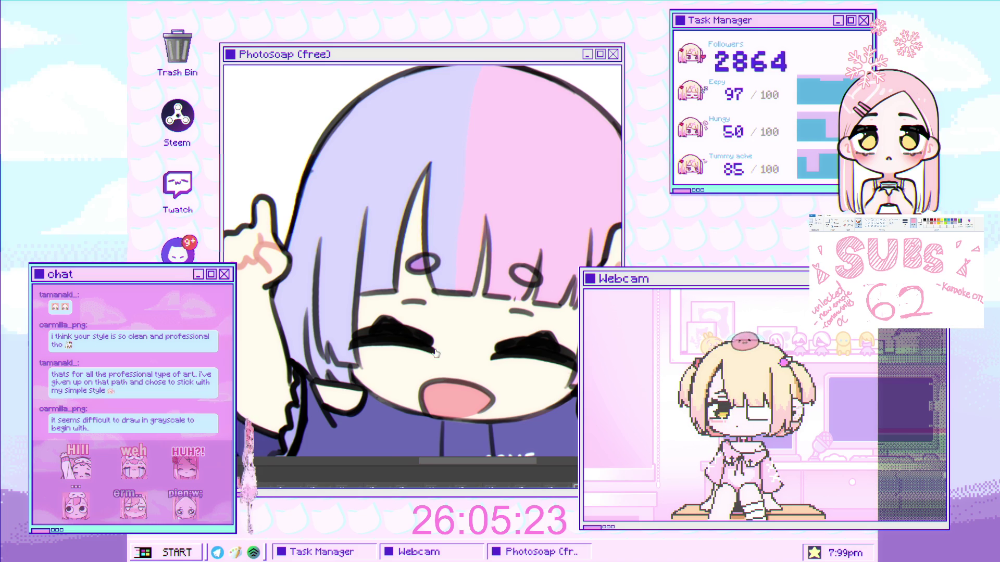
{"action": "left_click_drag", "start_coordinate": [238, 397], "coordinate": [328, 400]}
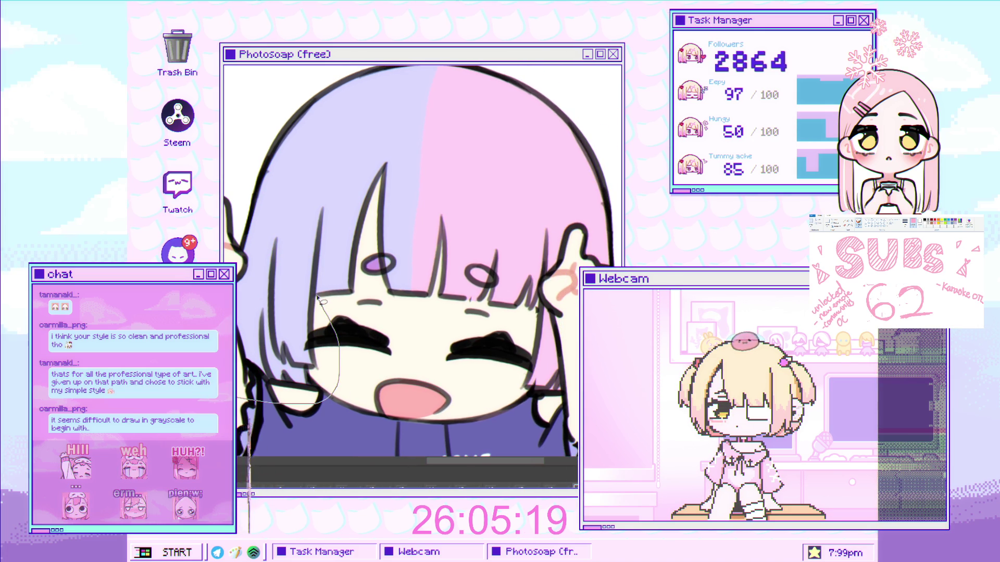
{"action": "left_click_drag", "start_coordinate": [316, 134], "coordinate": [229, 198]}
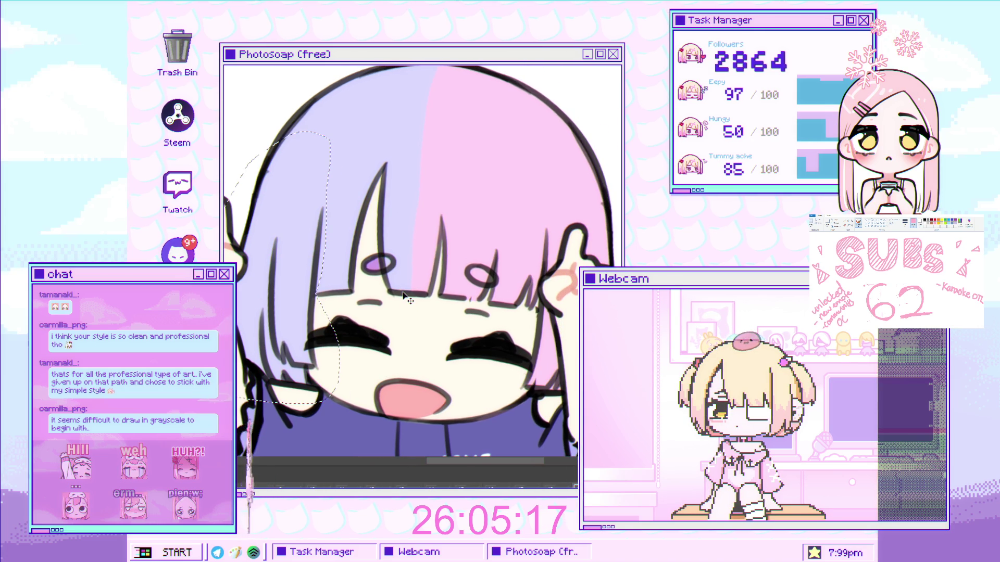
{"action": "key", "text": "ctrl+t"}
{"action": "left_click_drag", "start_coordinate": [268, 406], "coordinate": [248, 384]}
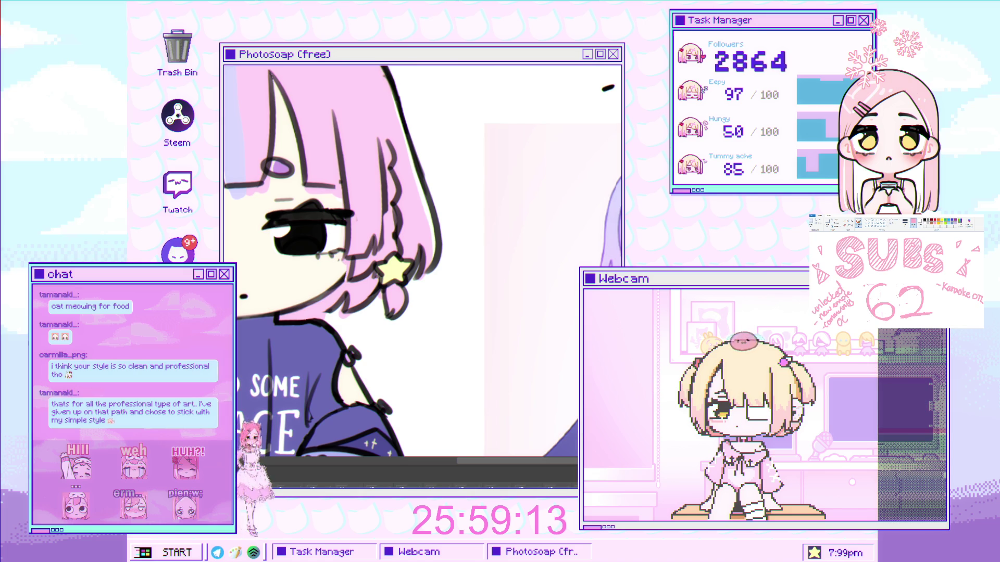
- Warp the braid and star earring, bending the braid's middle to the left
{"action": "mouse_move", "coordinate": [376, 140]}
{"action": "left_mouse_down"}
{"action": "mouse_move", "coordinate": [404, 325]}
{"action": "mouse_move", "coordinate": [400, 284]}
{"action": "left_mouse_up"}
{"action": "key", "text": "ctrl+t"}
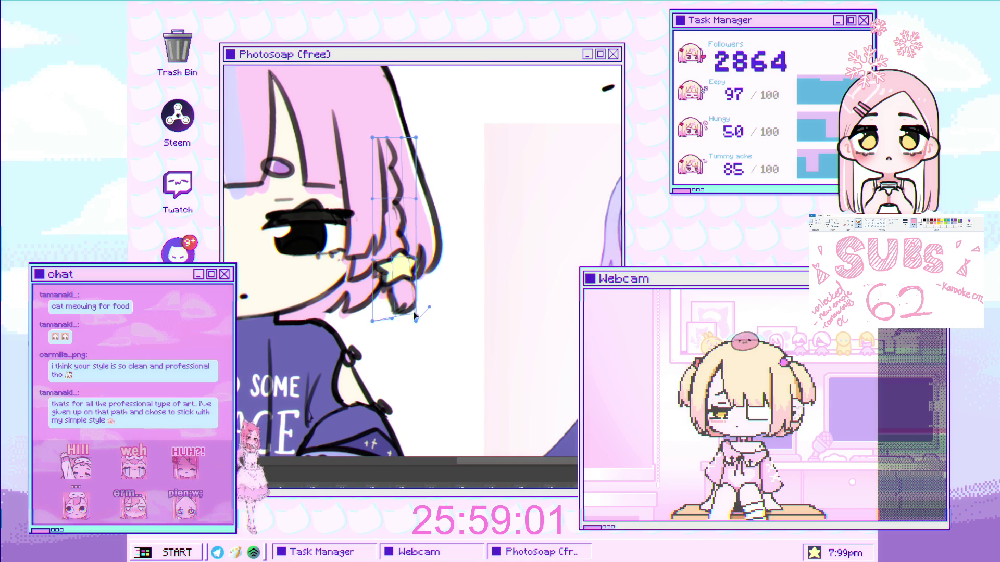
{"action": "key", "text": "Return"}
{"action": "left_click_drag", "start_coordinate": [374, 144], "coordinate": [397, 265]}
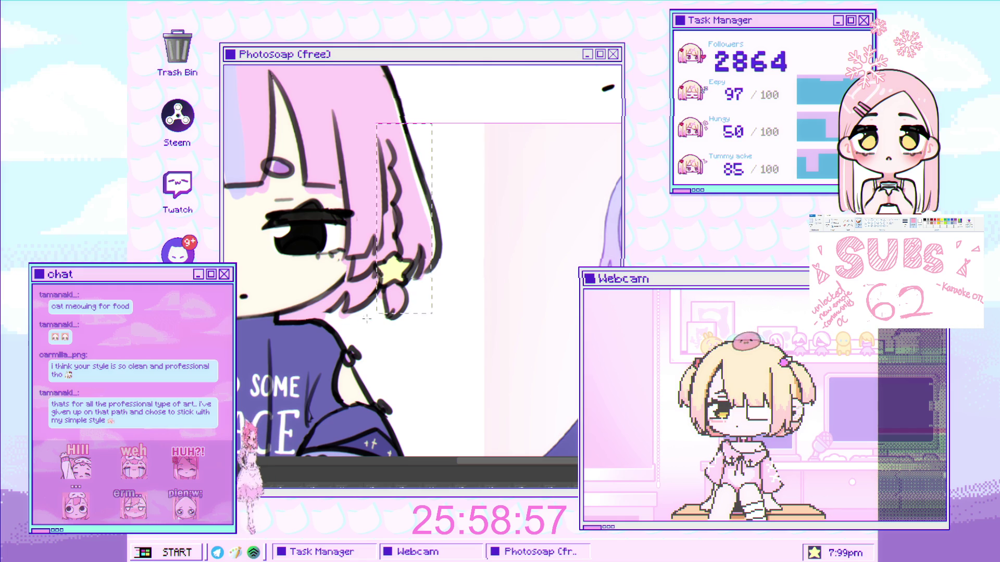
{"action": "key", "text": "ctrl+t"}
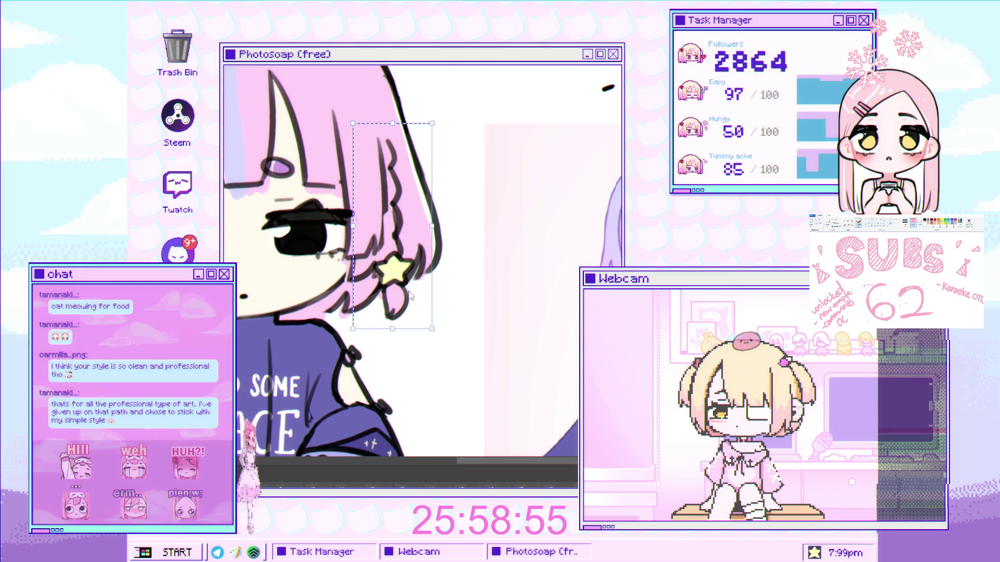
{"action": "left_click", "coordinate": [412, 315]}
{"action": "left_click_drag", "start_coordinate": [407, 210], "coordinate": [401, 209]}
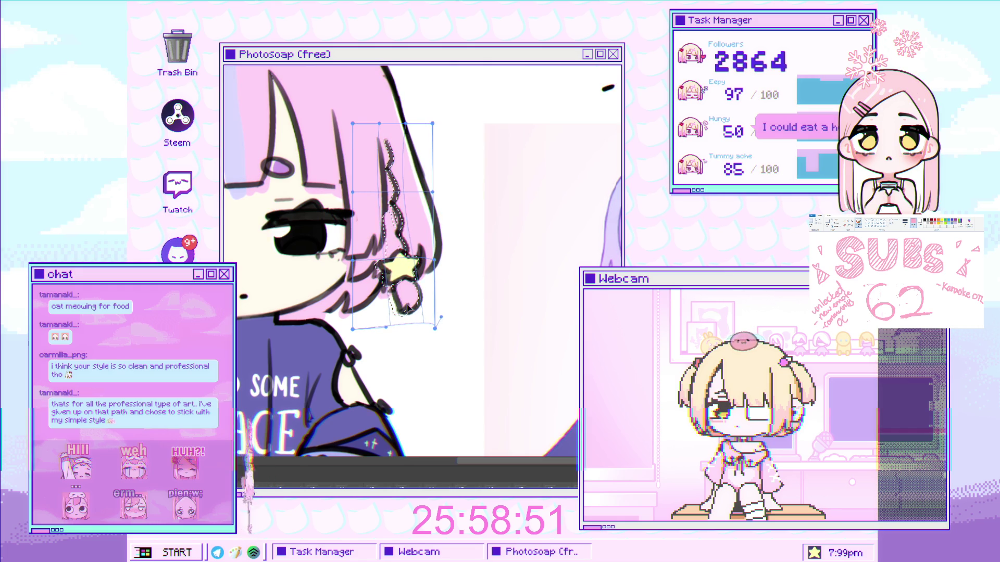
{"action": "key", "text": "Return"}
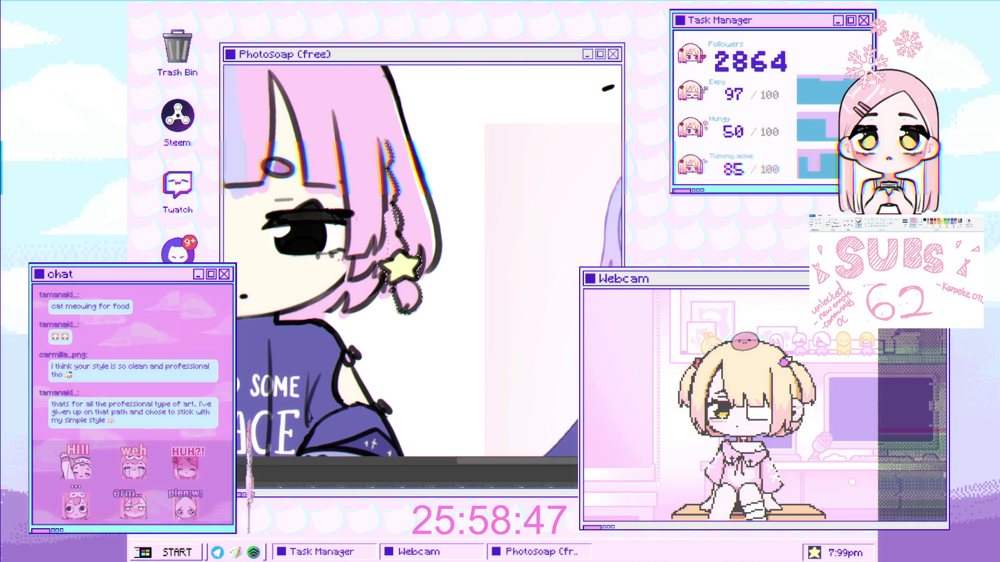
{"action": "key", "text": "ctrl+d"}
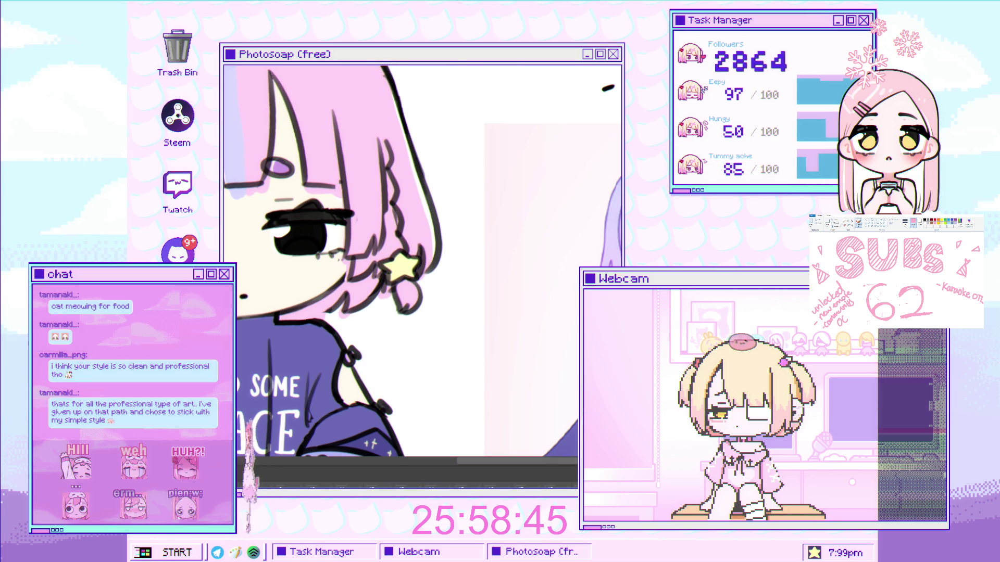
- Stretch the braid slightly downward and undo the accidental erase of its strokes
{"action": "mouse_move", "coordinate": [436, 301]}
{"action": "left_mouse_down"}
{"action": "mouse_move", "coordinate": [411, 308]}
{"action": "mouse_move", "coordinate": [444, 284]}
{"action": "mouse_move", "coordinate": [427, 301]}
{"action": "left_mouse_up"}
{"action": "key", "text": "ctrl+z"}
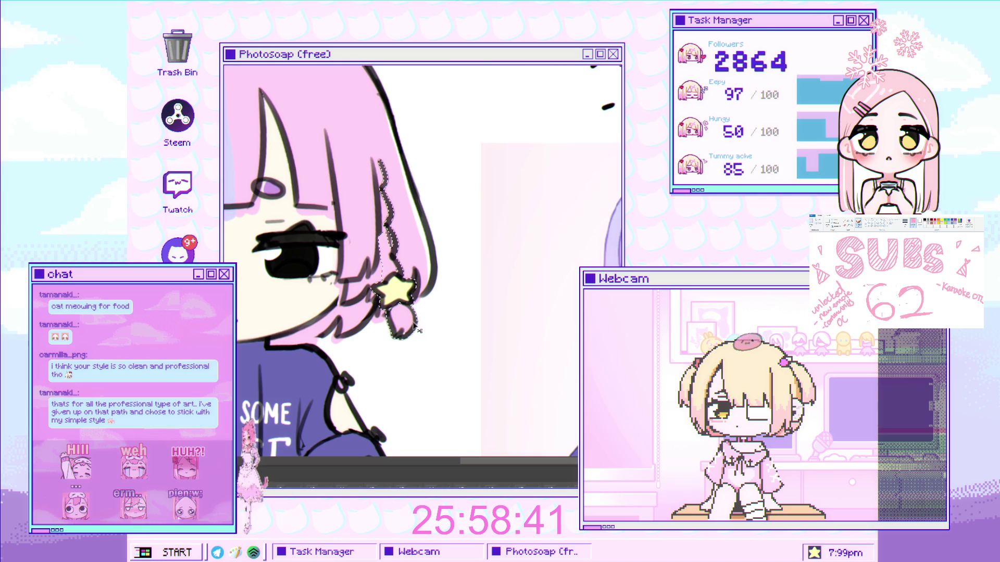
{"action": "left_click_drag", "start_coordinate": [403, 340], "coordinate": [402, 344]}
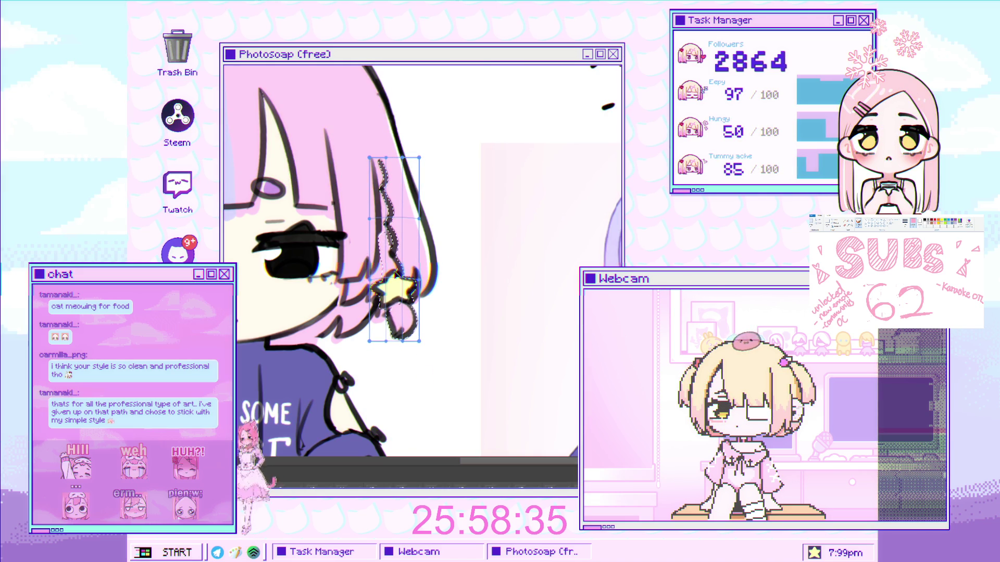
{"action": "key", "text": "Delete"}
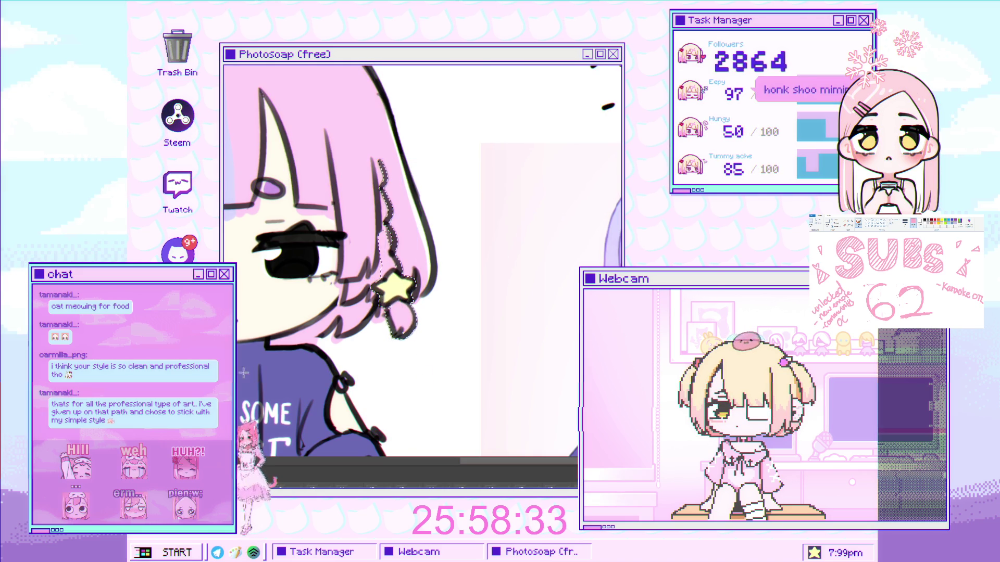
{"action": "key", "text": "ctrl+z"}
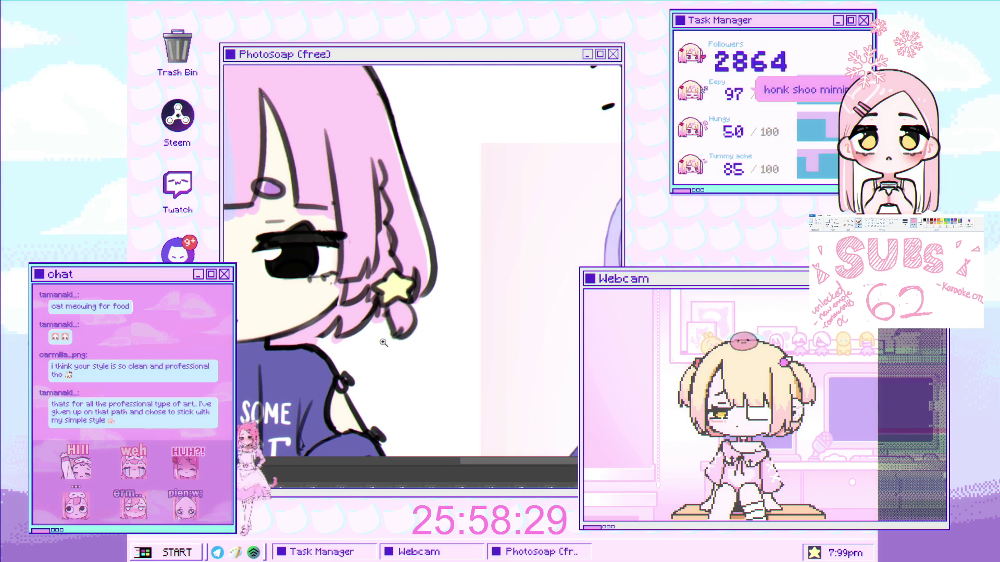
- Delete the braid strokes, leaving a plain pink lock
{"action": "scroll", "coordinate": [378, 347], "scroll_direction": "down", "scroll_amount": 5}
{"action": "scroll", "coordinate": [383, 336], "scroll_direction": "up", "scroll_amount": 3}
{"action": "scroll", "coordinate": [384, 333], "scroll_direction": "up", "scroll_amount": 3}
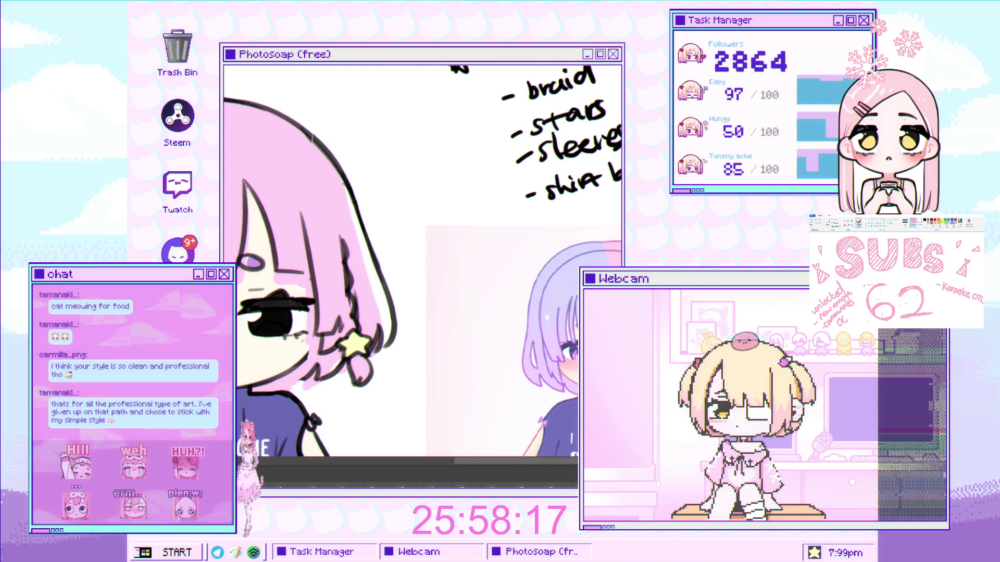
{"action": "key", "text": "ctrl+t"}
{"action": "key", "text": "Delete"}
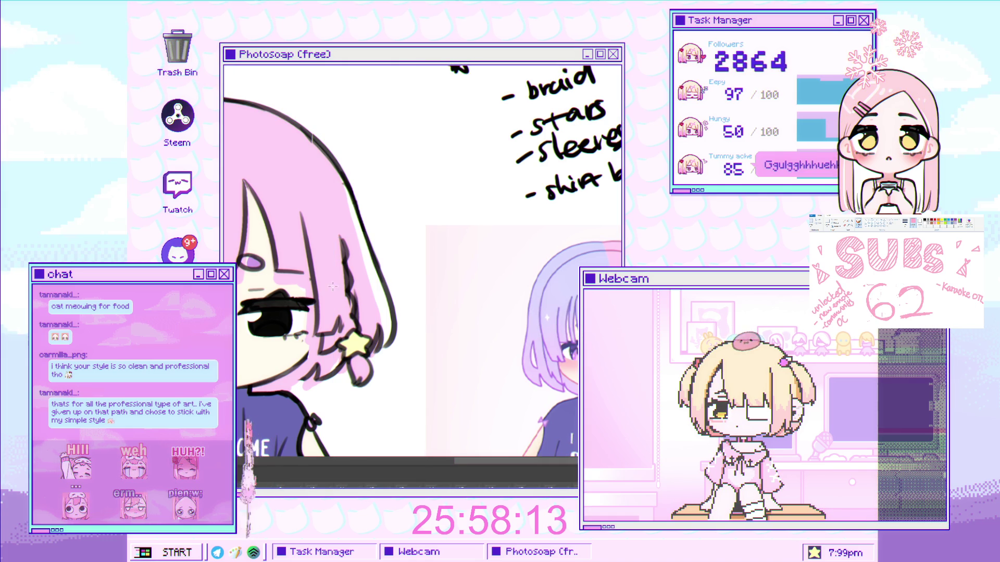
- Warp the lock and star earring slightly downward, comparing with the original via undo/redo
{"action": "key", "text": "ctrl+t"}
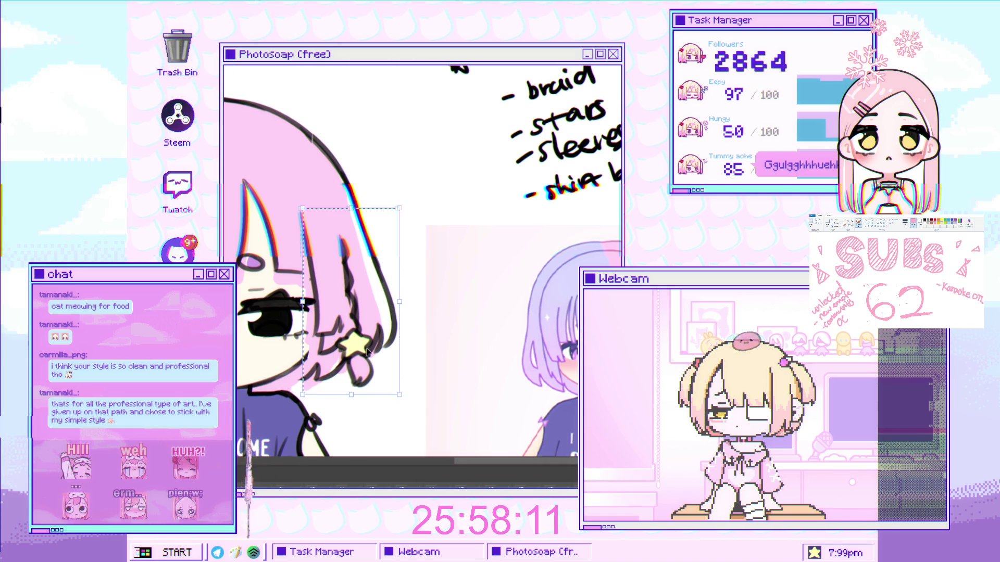
{"action": "mouse_move", "coordinate": [369, 380]}
{"action": "left_mouse_down"}
{"action": "mouse_move", "coordinate": [372, 388]}
{"action": "mouse_move", "coordinate": [372, 378]}
{"action": "left_mouse_up"}
{"action": "key", "text": "Return"}
{"action": "key", "text": "ctrl+d"}
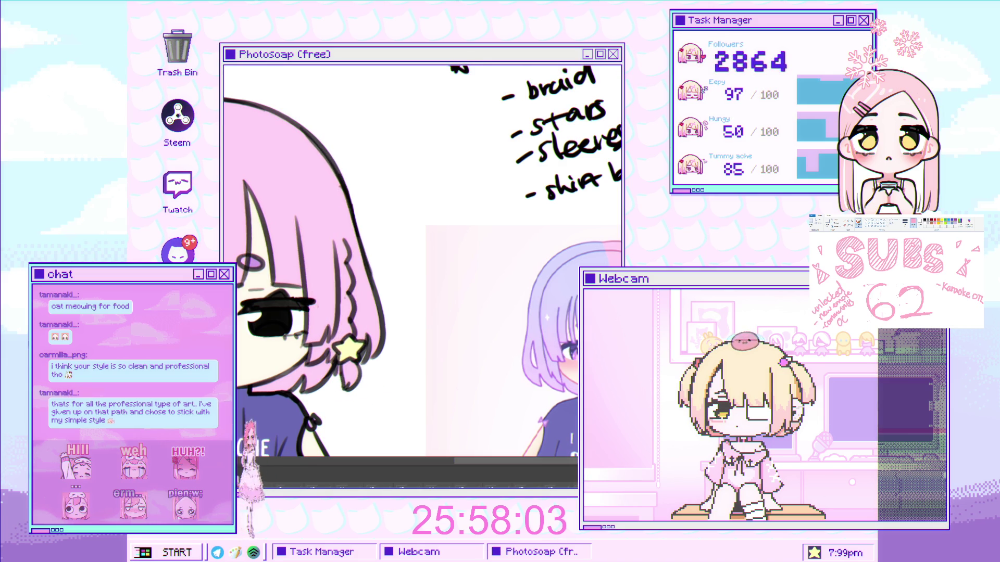
{"action": "key", "text": "ctrl+z"}
{"action": "key", "text": "ctrl+y"}
{"action": "key", "text": "ctrl+z"}
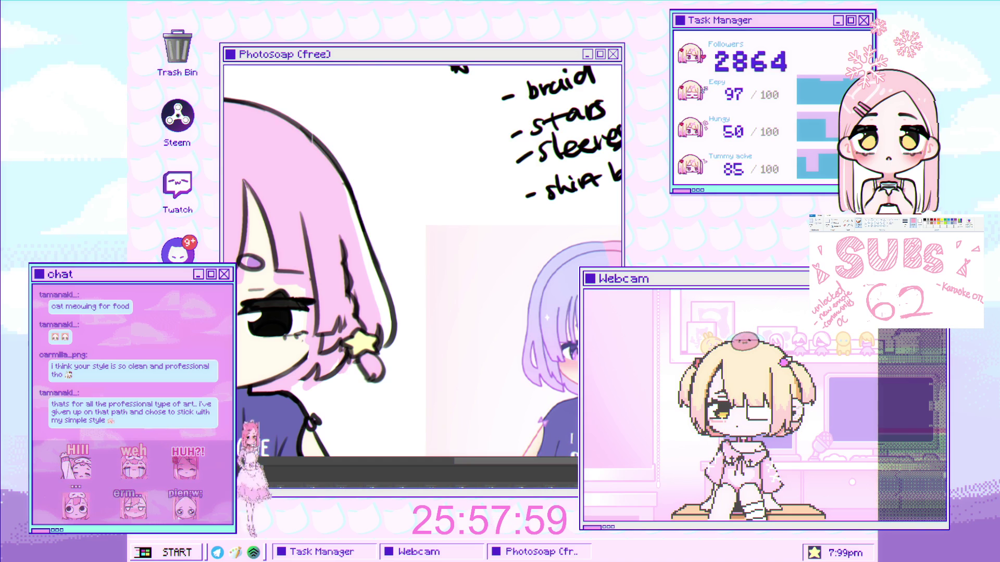
{"action": "key", "text": "ctrl+y"}
{"action": "key", "text": "ctrl+z"}
{"action": "key", "text": "ctrl+y"}
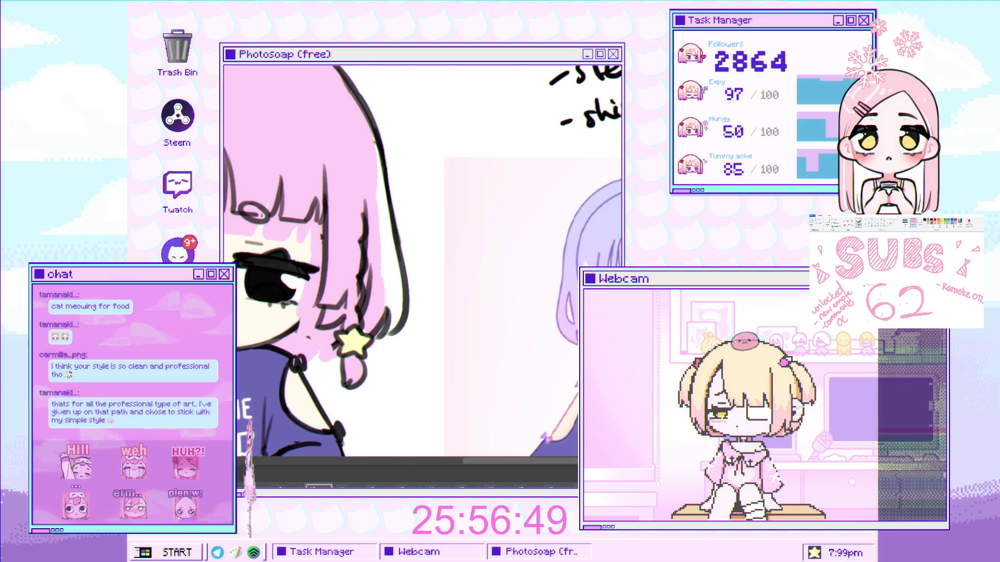
- Shift the pink hair strand and star earring slightly to the right
{"action": "key", "text": "ctrl+t"}
{"action": "left_click_drag", "start_coordinate": [356, 335], "coordinate": [362, 335]}
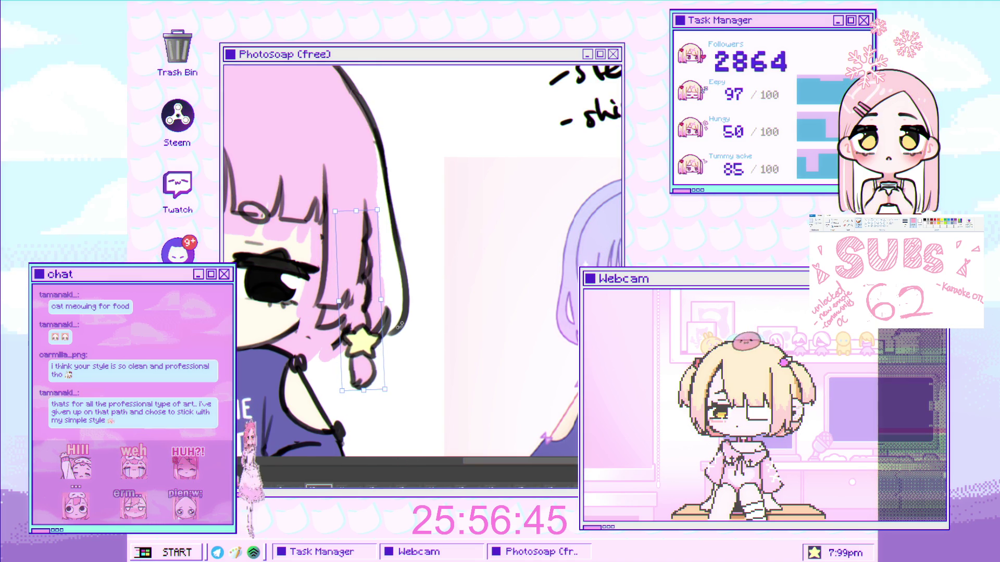
{"action": "key", "text": "Return"}
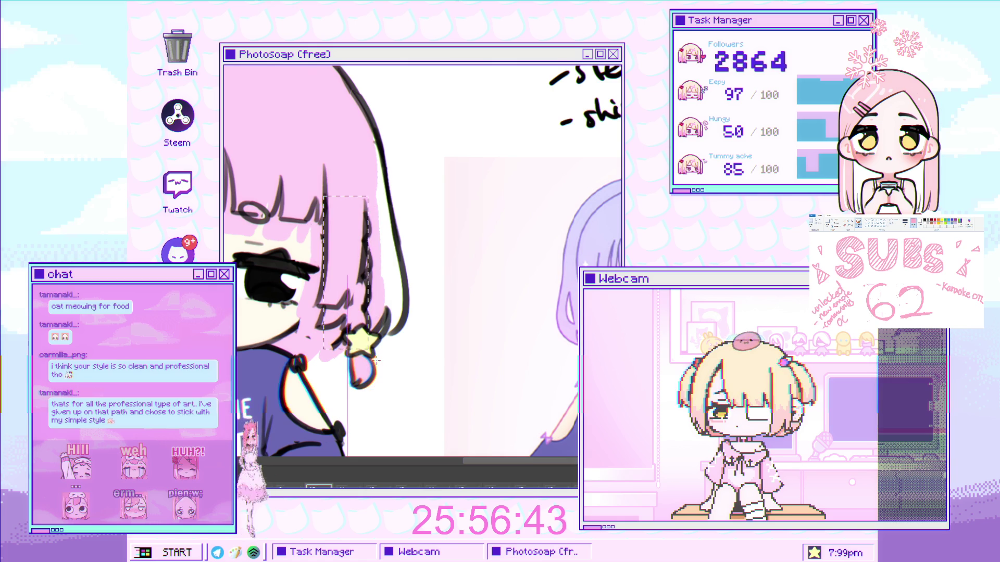
- Reselect the strand area and switch its free transform to a warp grid
{"action": "left_click_drag", "start_coordinate": [323, 197], "coordinate": [407, 392]}
{"action": "key", "text": "ctrl+t"}
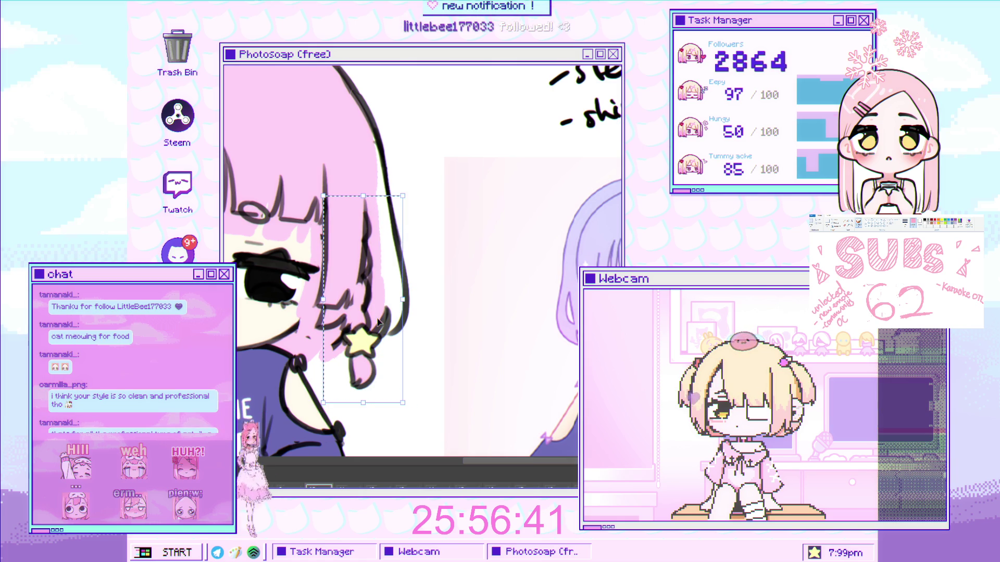
{"action": "key", "text": "ctrl+alt+w"}
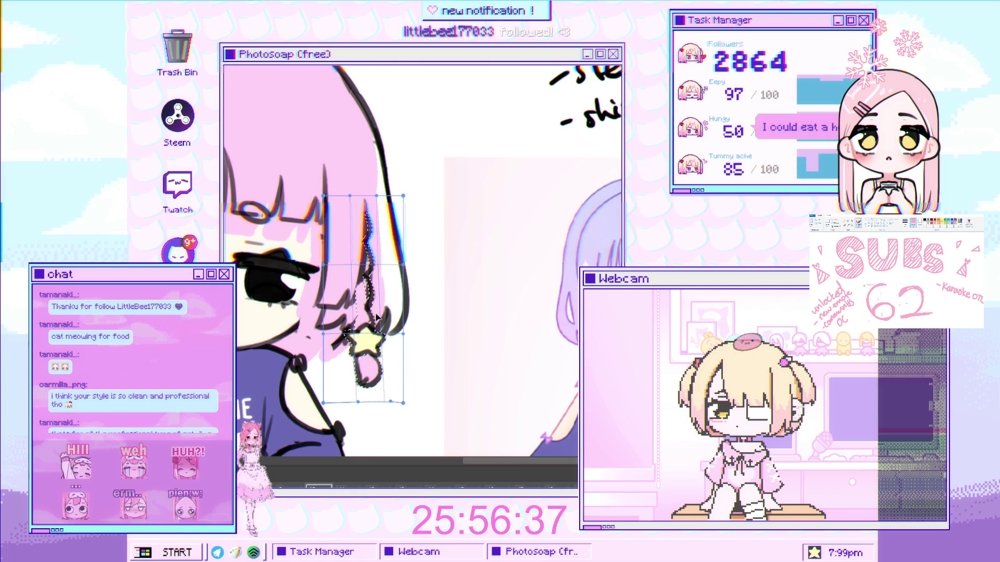
{"action": "left_click_drag", "start_coordinate": [371, 333], "coordinate": [377, 332]}
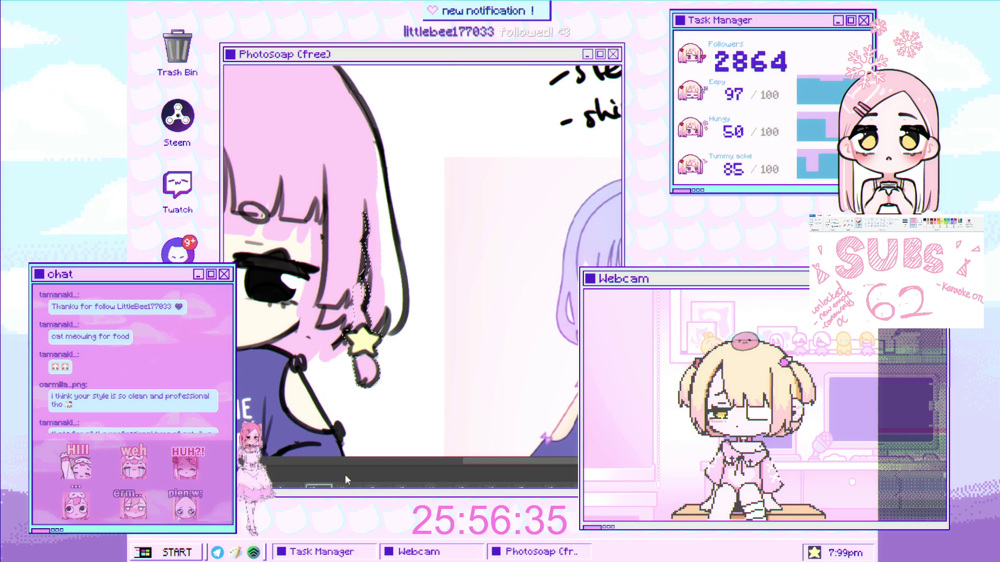
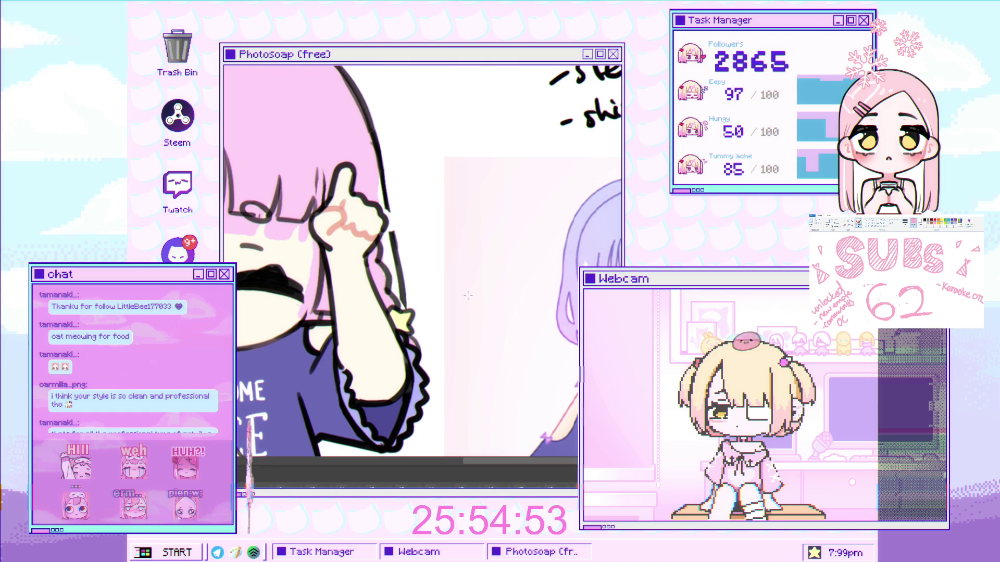
- Skew the raised hand slightly right, then zoom out to show the whole chibi
{"action": "key", "text": "ctrl+t"}
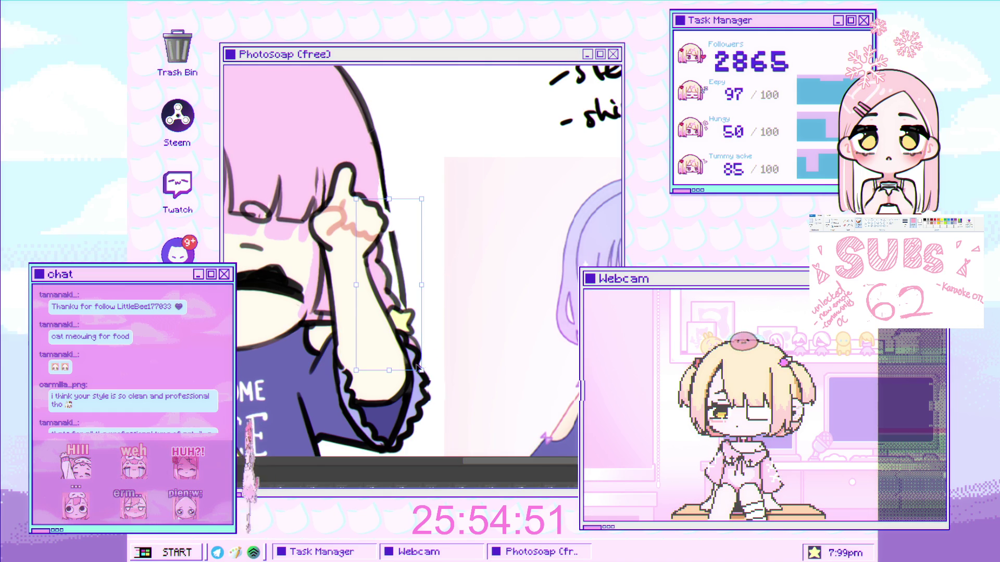
{"action": "left_click_drag", "start_coordinate": [395, 375], "coordinate": [397, 373]}
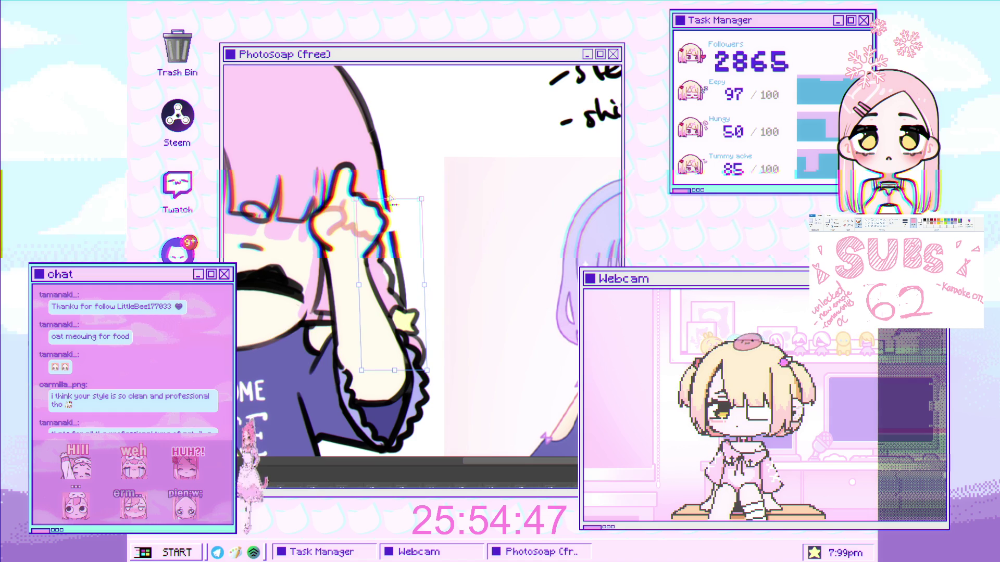
{"action": "key", "text": "Return"}
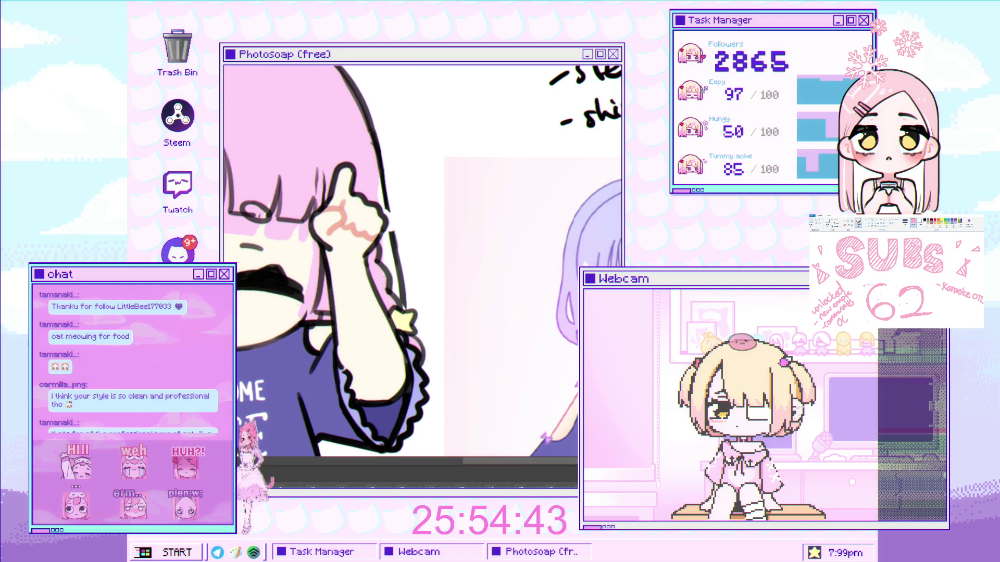
{"action": "key", "text": "ctrl+0"}
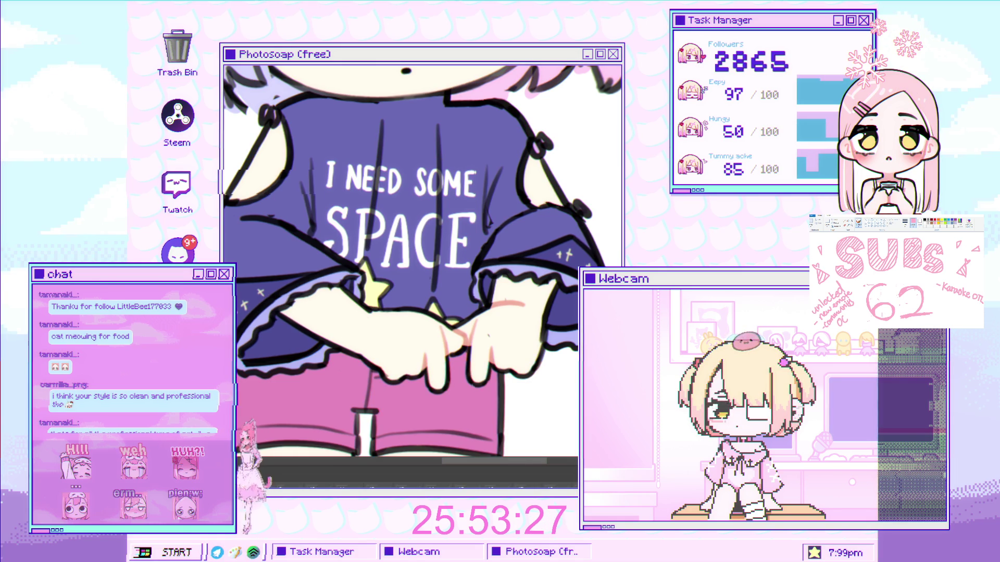
- Skew the shirt's sketch strokes slightly right and re-transform the hatching lines
{"action": "left_click", "coordinate": [406, 355]}
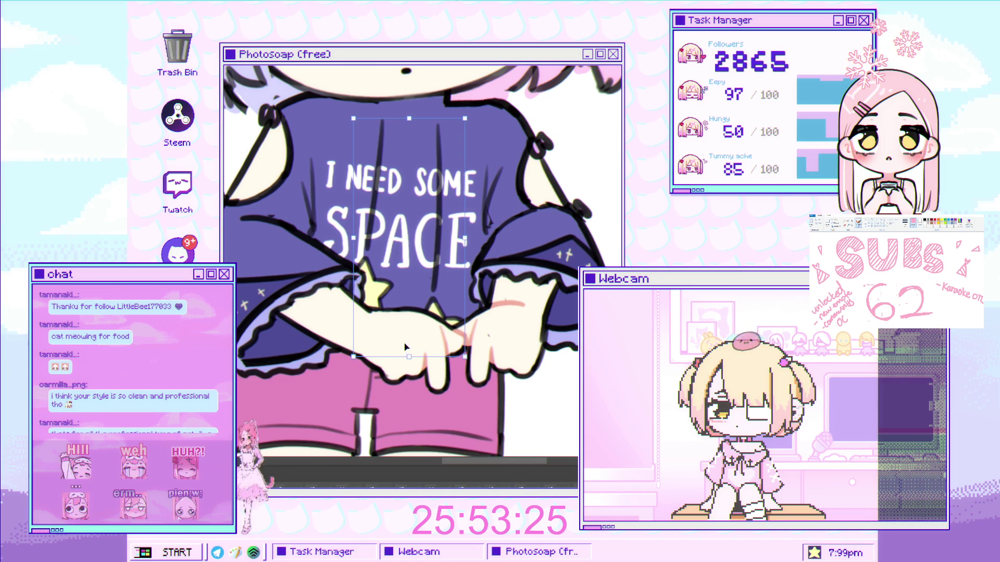
{"action": "left_click_drag", "start_coordinate": [411, 362], "coordinate": [423, 360]}
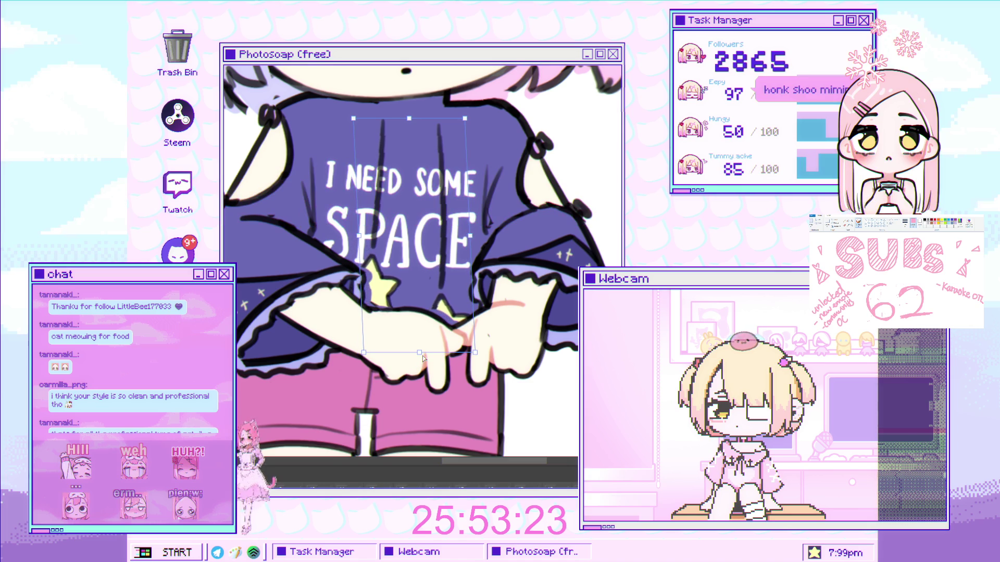
{"action": "key", "text": "Return"}
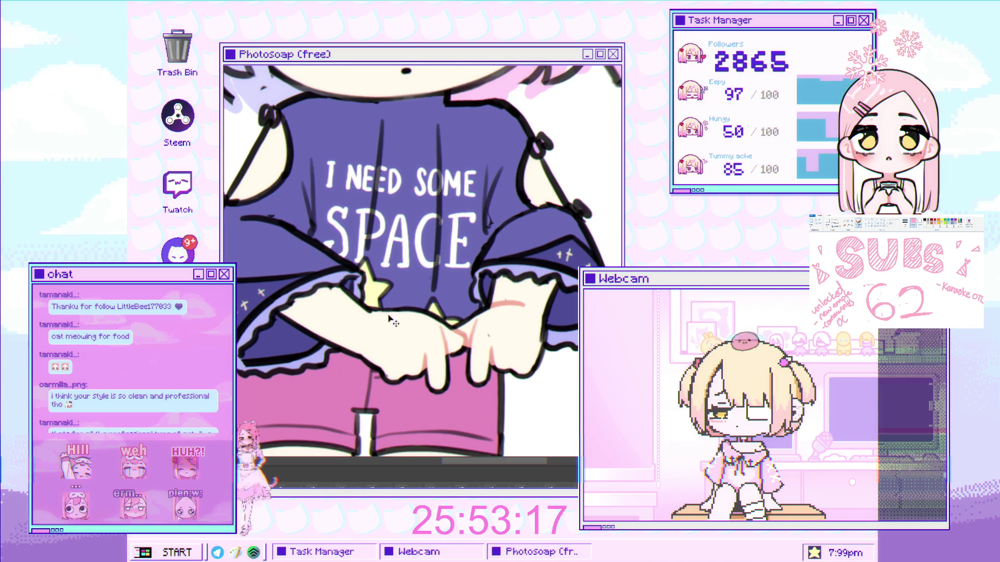
{"action": "key", "text": "ctrl+t"}
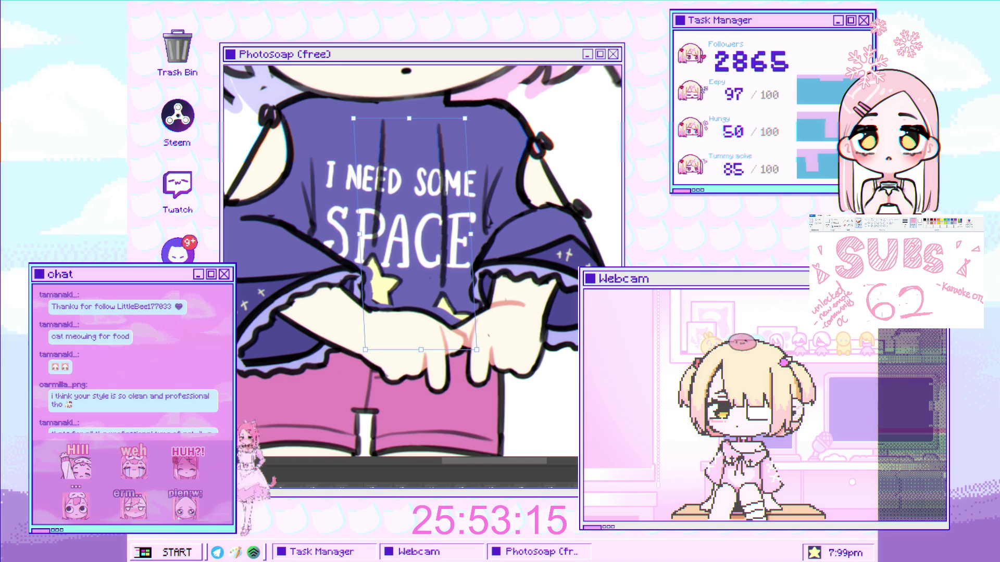
{"action": "key", "text": "Return"}
- Undo past a trial leftward skew of shirt and hands, back to the raised-hands version with stars
{"action": "key", "text": "ctrl+z"}
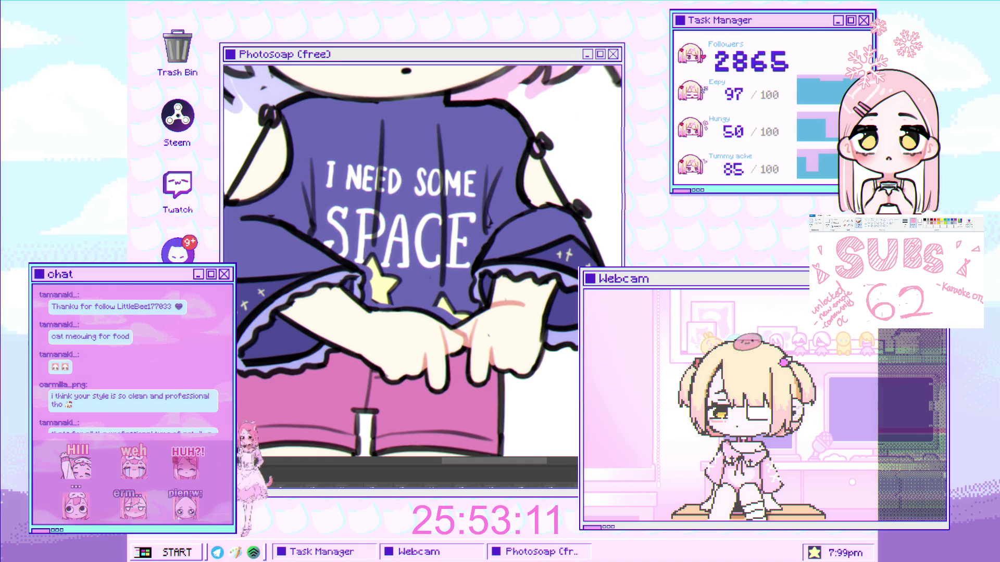
{"action": "key", "text": "ctrl+z"}
{"action": "key", "text": "ctrl+z"}
{"action": "key", "text": "ctrl+z"}
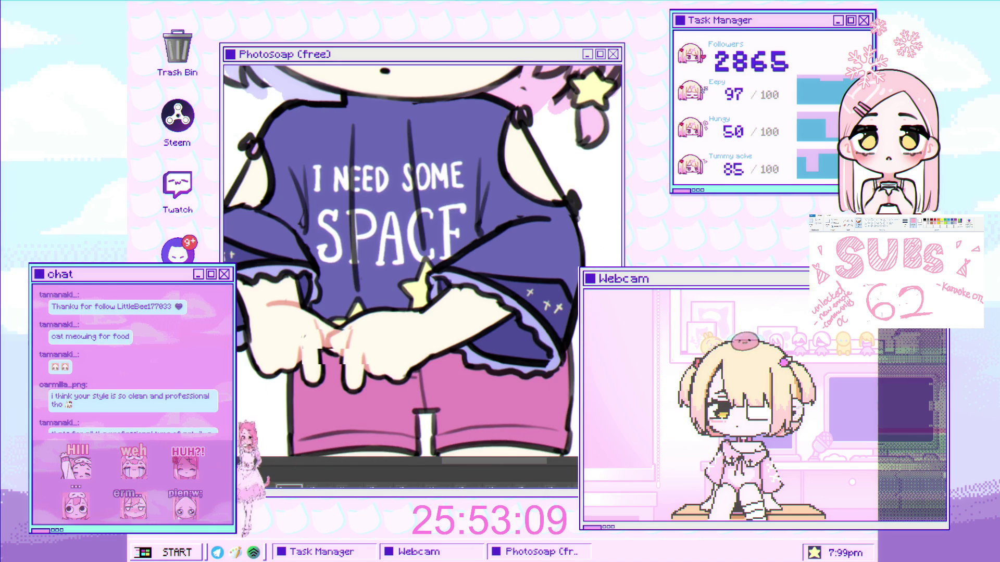
{"action": "key", "text": "ctrl+z"}
{"action": "key", "text": "ctrl+z"}
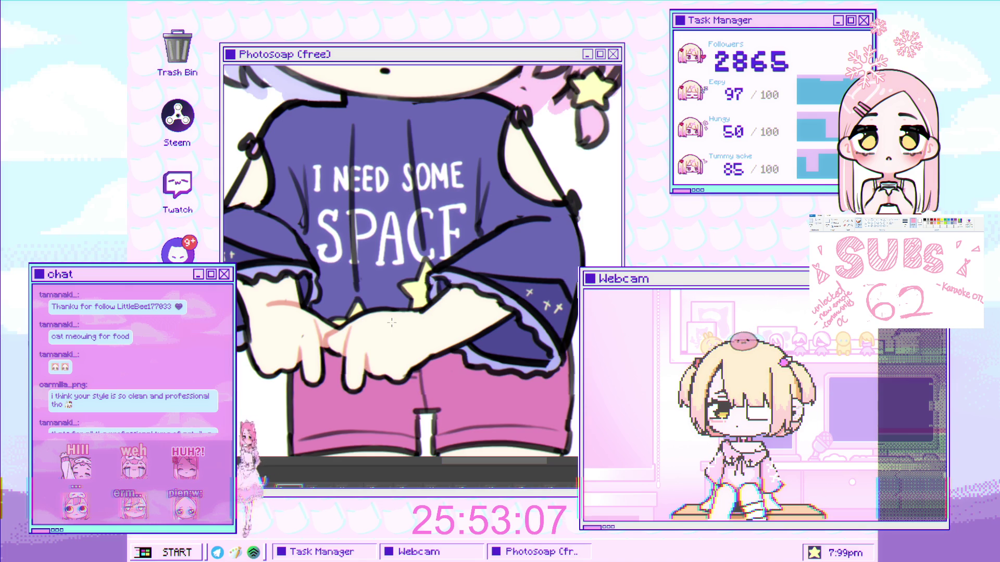
{"action": "key", "text": "ctrl+t"}
{"action": "left_click_drag", "start_coordinate": [381, 356], "coordinate": [372, 353]}
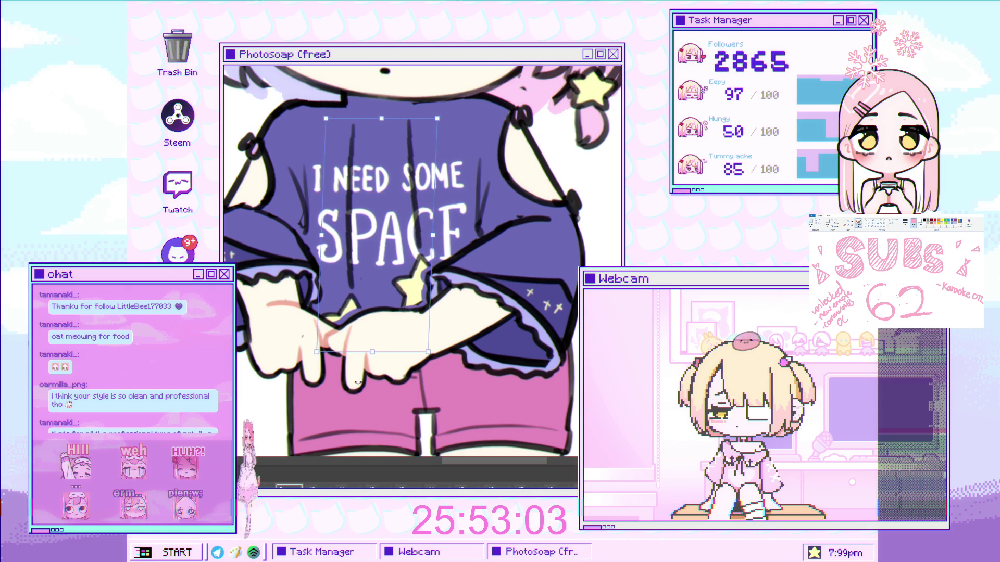
{"action": "key", "text": "ctrl+z"}
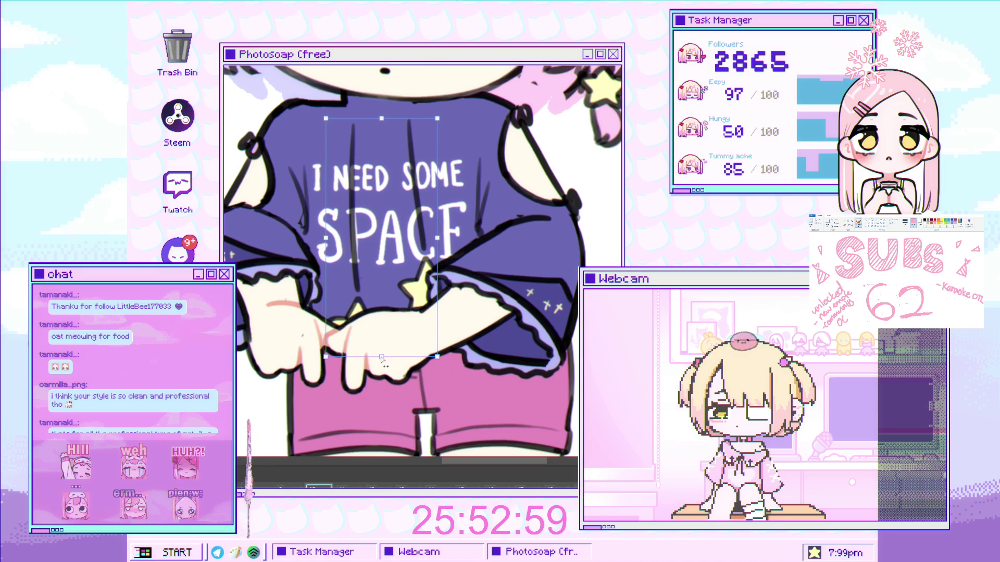
{"action": "key", "text": "ctrl+shift+z"}
{"action": "key", "text": "ctrl+z"}
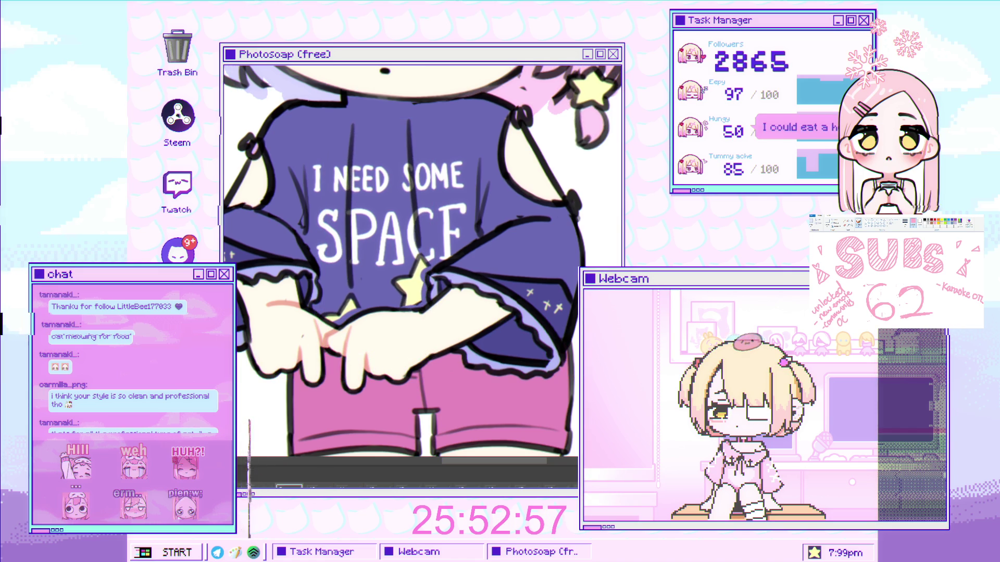
{"action": "key", "text": "ctrl+z"}
{"action": "key", "text": "ctrl+z"}
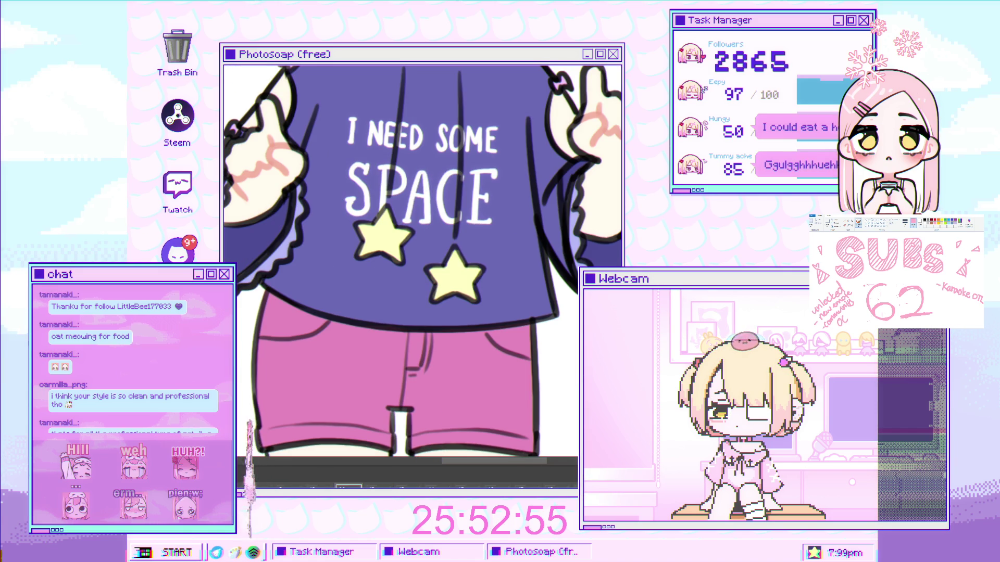
{"action": "key", "text": "ctrl+z"}
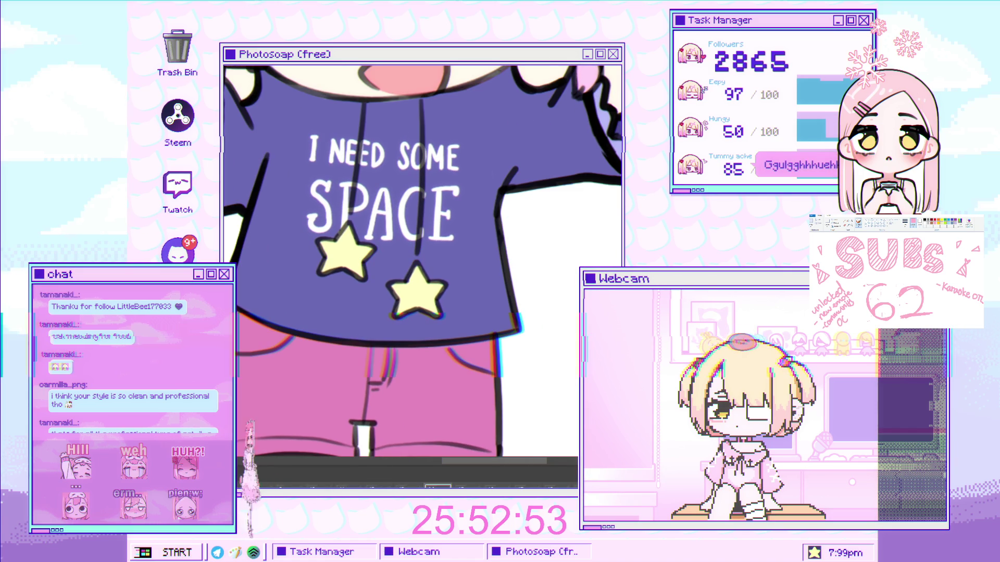
- Select the stars layer and skew the shirt text and stars slightly right
{"action": "key", "text": "ctrl+z"}
{"action": "key", "text": "ctrl+y"}
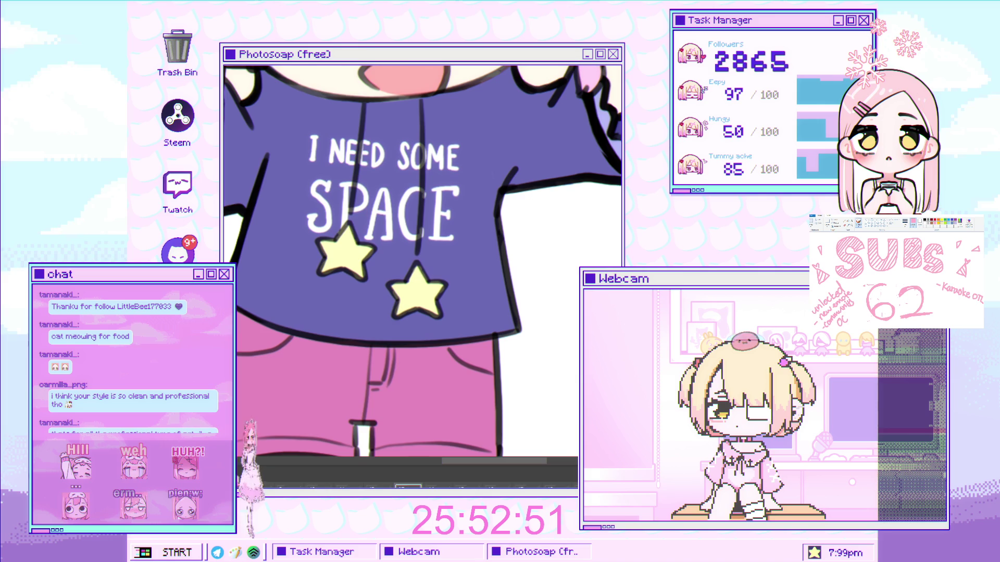
{"action": "left_click", "coordinate": [426, 296]}
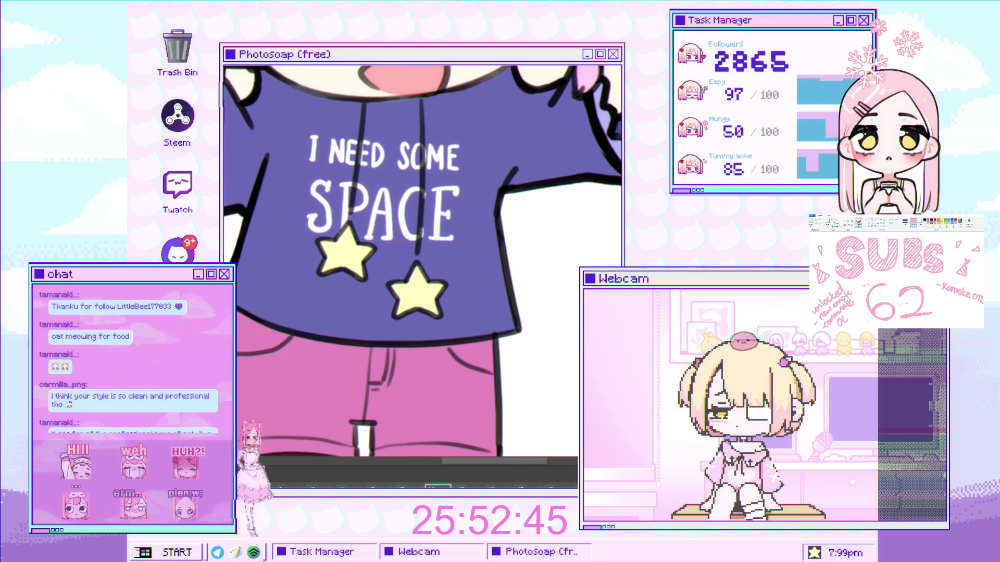
{"action": "key", "text": "ctrl+t"}
{"action": "left_click_drag", "start_coordinate": [383, 324], "coordinate": [394, 316]}
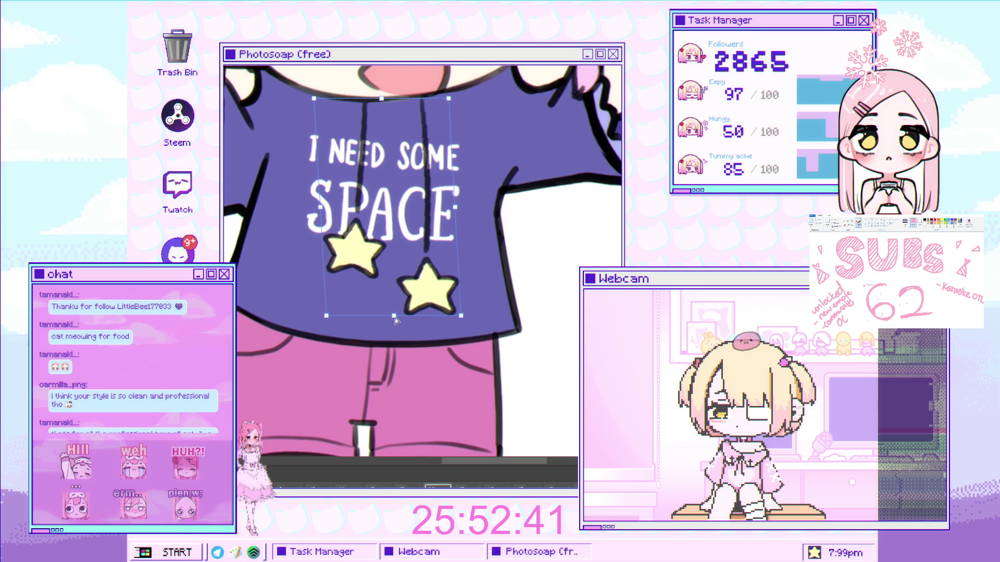
{"action": "key", "text": "Return"}
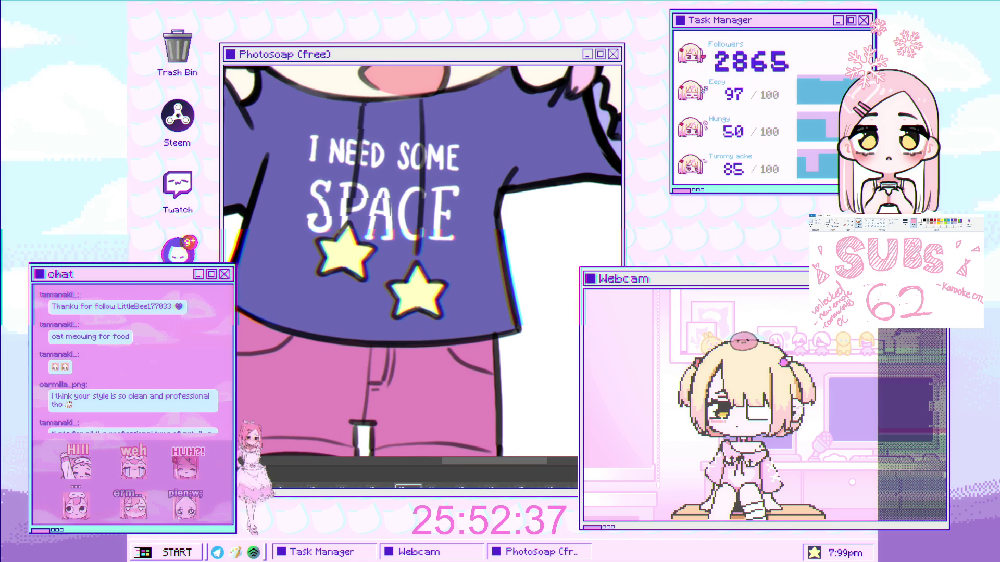
- Replace that with a stronger up-and-right skew of the text and stars
{"action": "key", "text": "ctrl+z"}
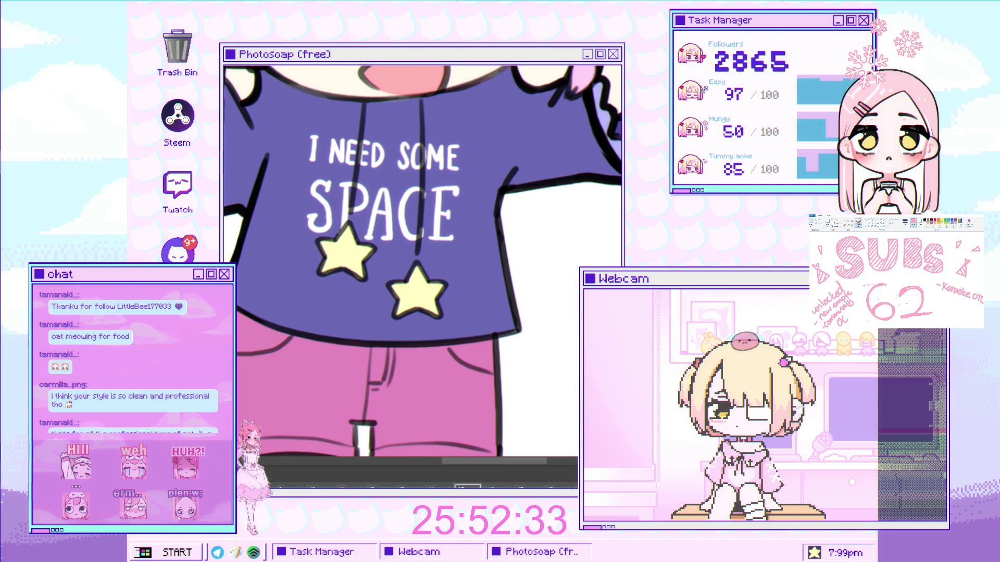
{"action": "key", "text": "ctrl+t"}
{"action": "left_click_drag", "start_coordinate": [385, 320], "coordinate": [400, 311]}
{"action": "key", "text": "Return"}
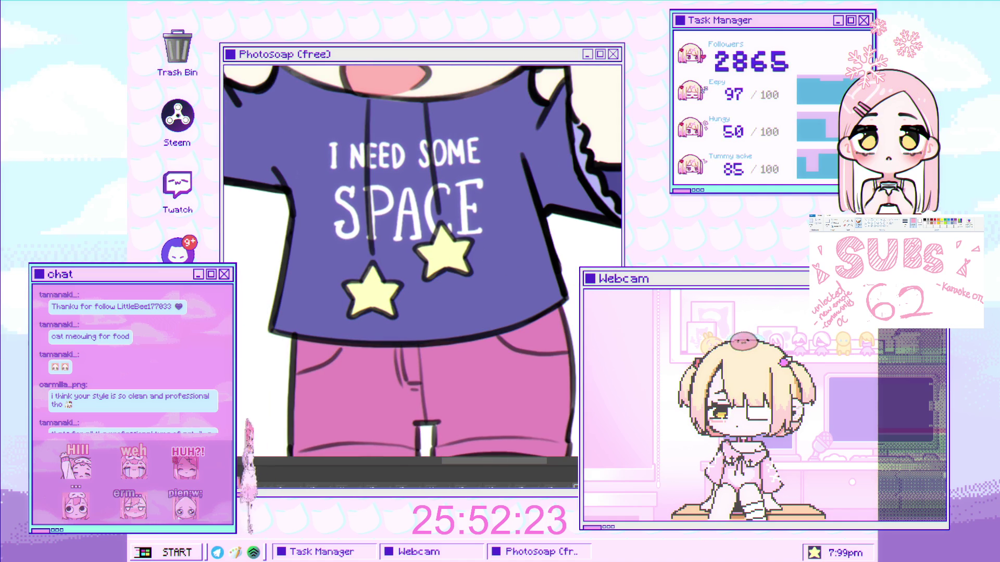
- Try an up-left skew of the stars and drawstrings, then undo it
{"action": "key", "text": "ctrl+t"}
{"action": "left_click_drag", "start_coordinate": [405, 320], "coordinate": [392, 313]}
{"action": "key", "text": "Escape"}
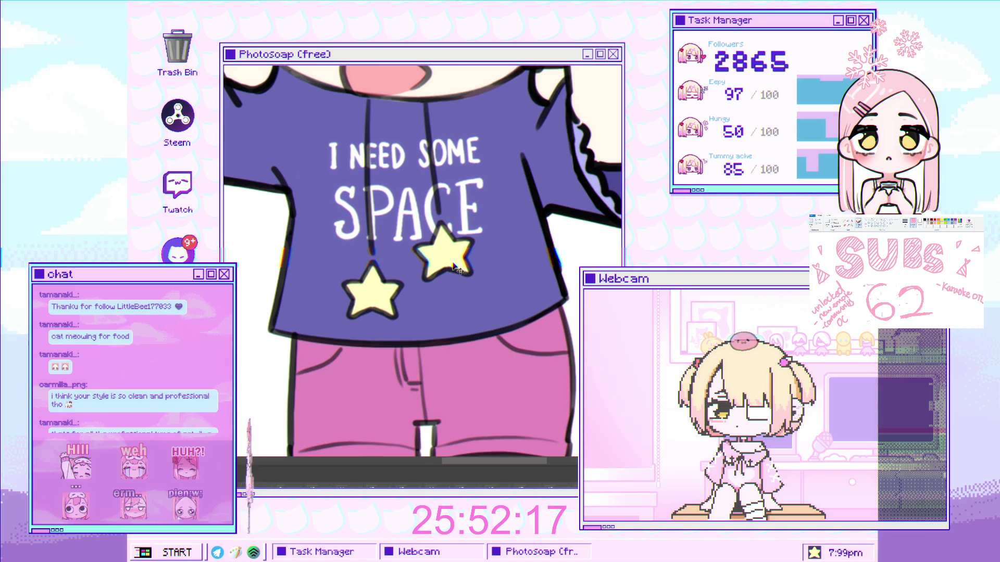
{"action": "key", "text": "ctrl+t"}
{"action": "left_click_drag", "start_coordinate": [417, 305], "coordinate": [392, 296]}
{"action": "key", "text": "Return"}
{"action": "key", "text": "ctrl+z"}
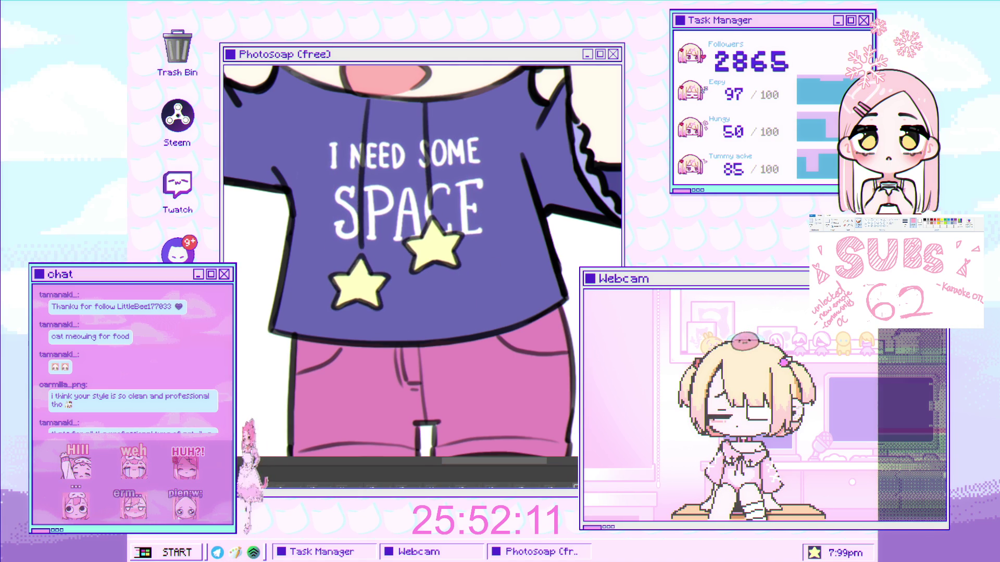
{"action": "key", "text": "ctrl+shift+z"}
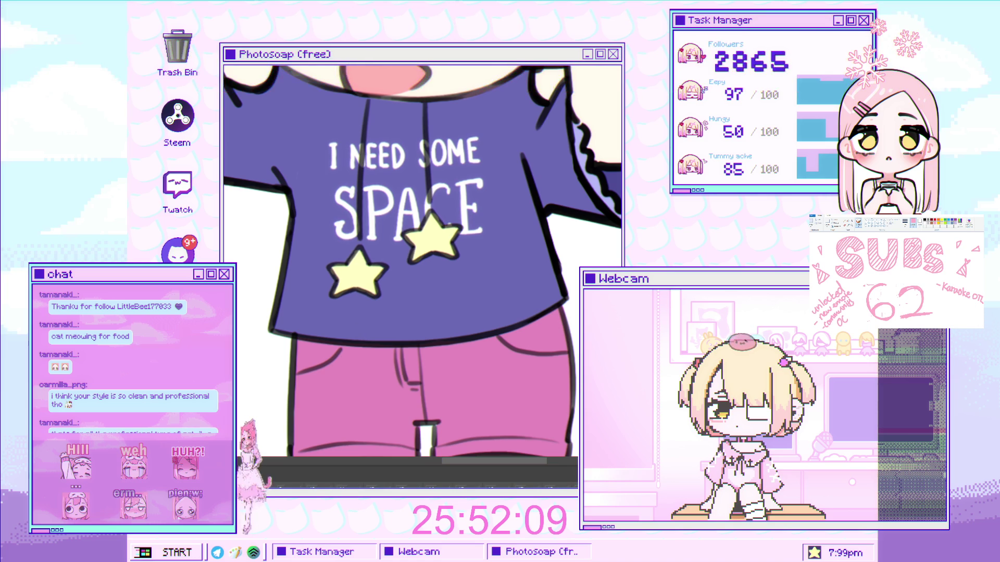
{"action": "key", "text": "ctrl+z"}
{"action": "key", "text": "ctrl+z"}
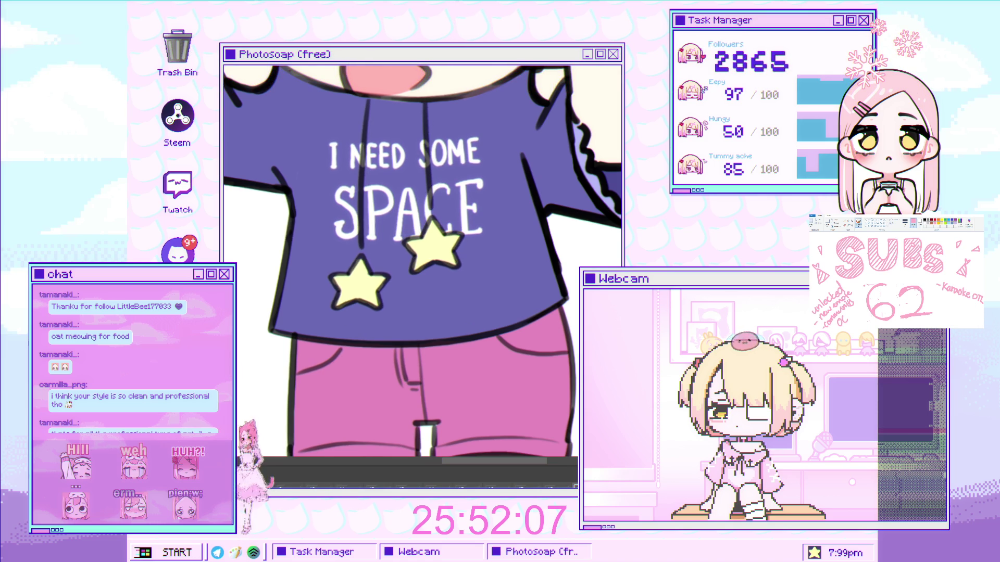
{"action": "key", "text": "ctrl+z"}
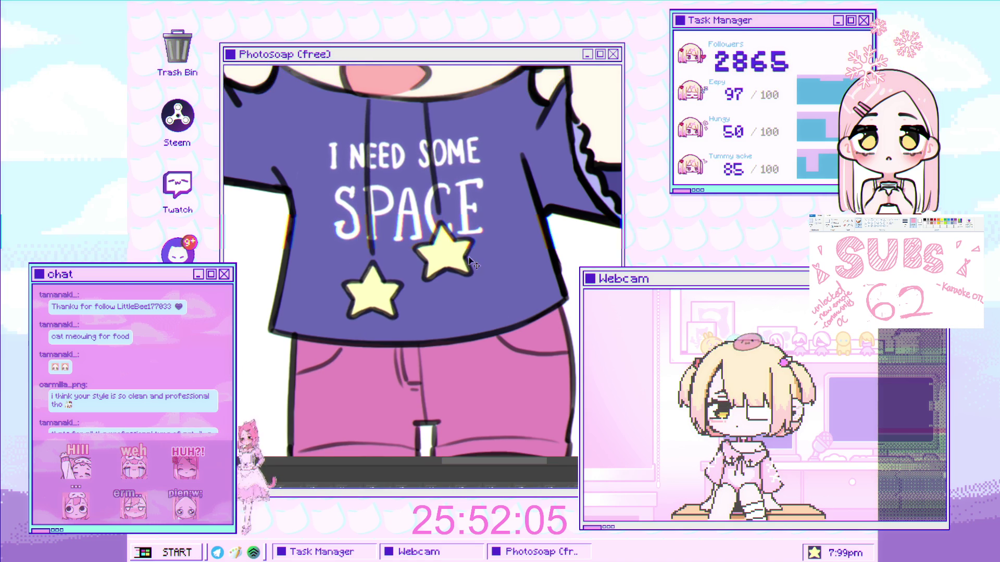
- Skew the lower ends of the stars and drawstrings left and nudge them slightly up-left
{"action": "key", "text": "ctrl+t"}
{"action": "left_click_drag", "start_coordinate": [408, 313], "coordinate": [391, 314]}
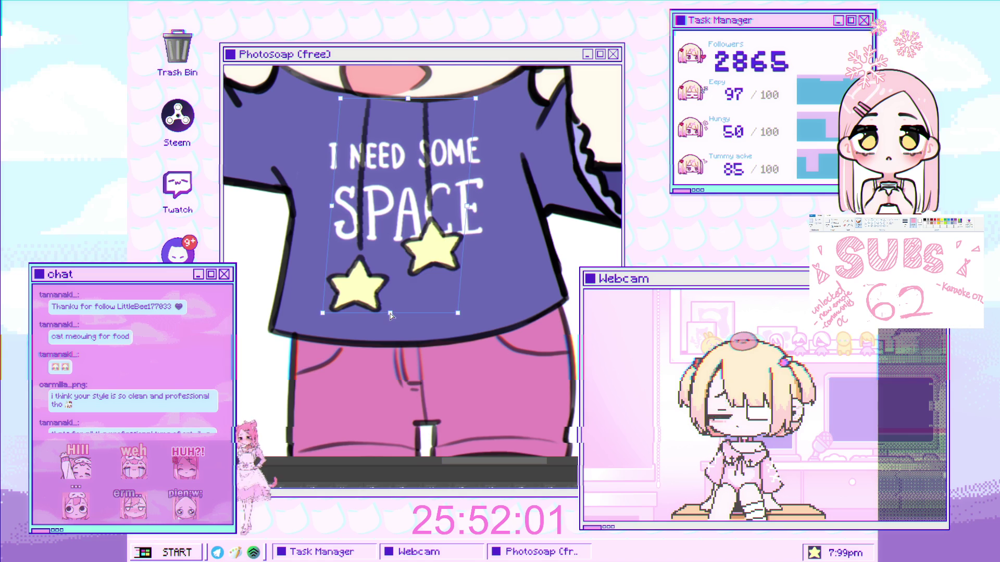
{"action": "key", "text": "Return"}
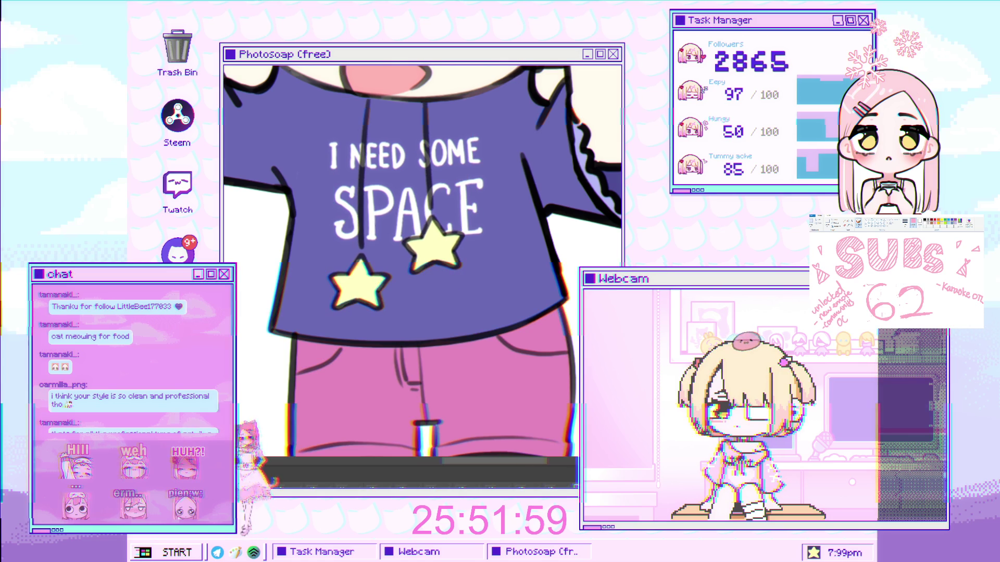
{"action": "key", "text": "ctrl+t"}
{"action": "left_click_drag", "start_coordinate": [514, 420], "coordinate": [509, 415]}
{"action": "key", "text": "Return"}
{"action": "key", "text": "ctrl+z"}
{"action": "key", "text": "ctrl+shift+z"}
{"action": "scroll", "coordinate": [474, 303], "scroll_direction": "down", "scroll_amount": 4}
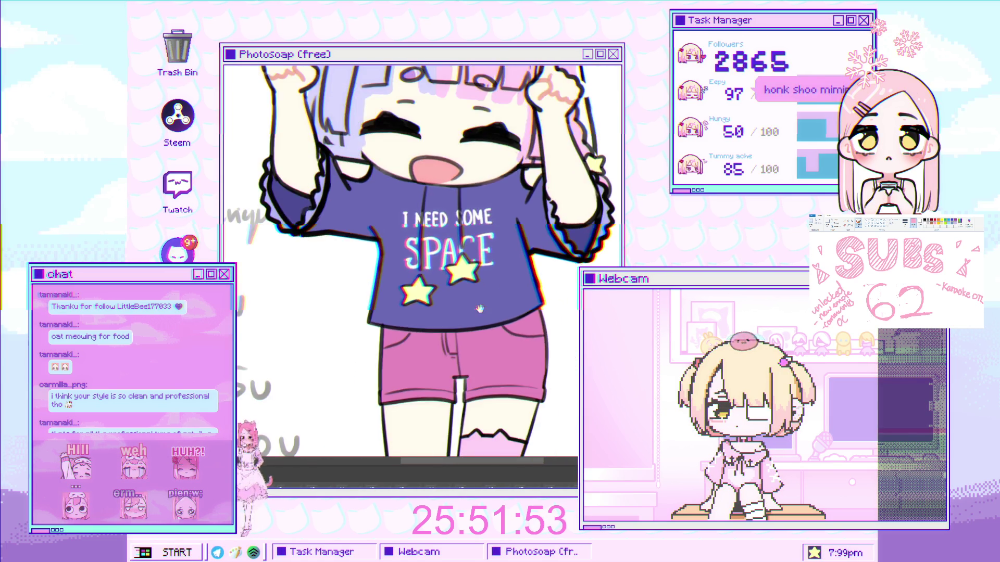
- Erase the words 'hair' and 'braid' from the handwritten notes beside the character
{"action": "scroll", "coordinate": [474, 303], "scroll_direction": "down", "scroll_amount": 2}
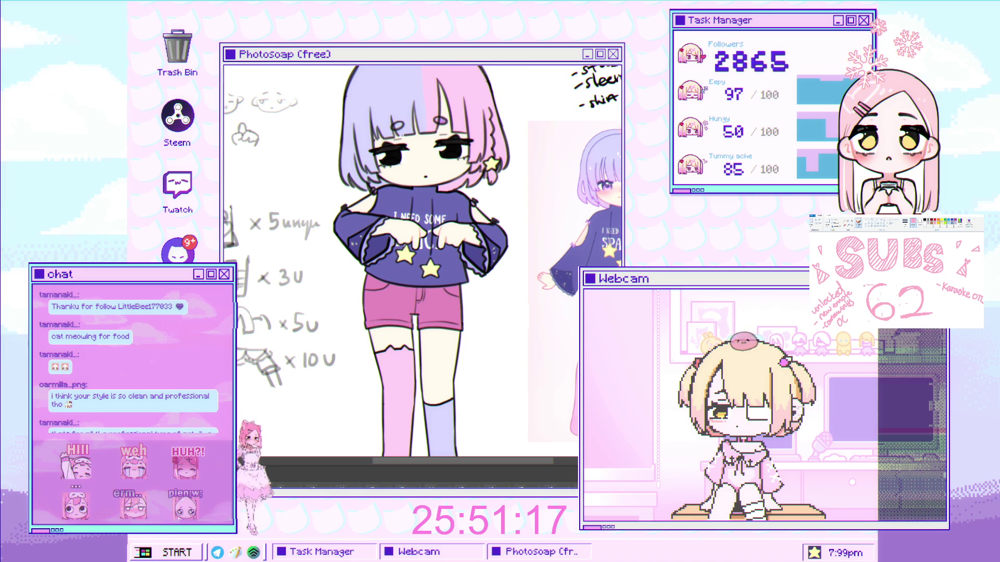
{"action": "left_click_drag", "start_coordinate": [543, 248], "coordinate": [533, 260]}
{"action": "scroll", "coordinate": [533, 260], "scroll_direction": "up", "scroll_amount": 3}
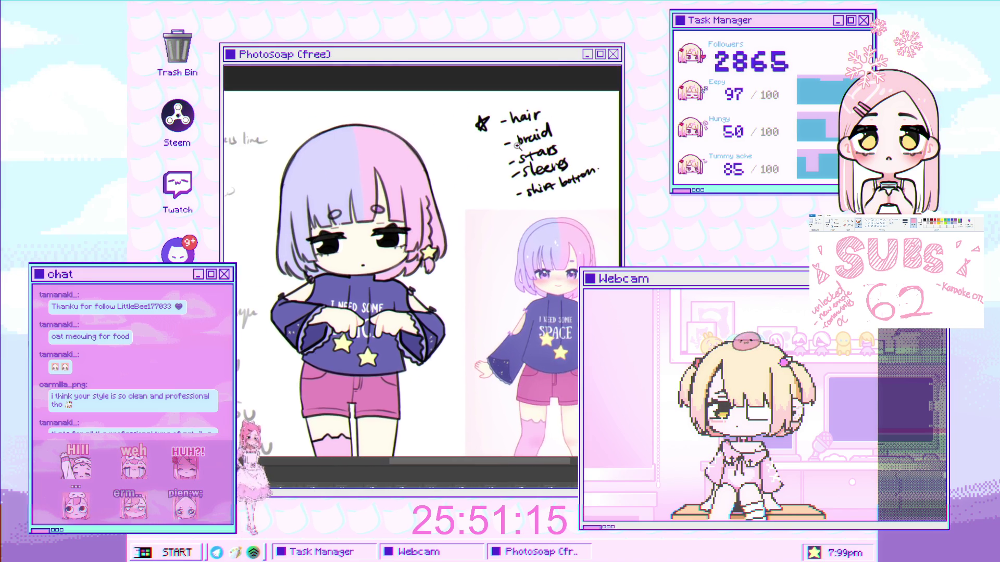
{"action": "left_click_drag", "start_coordinate": [508, 117], "coordinate": [545, 110]}
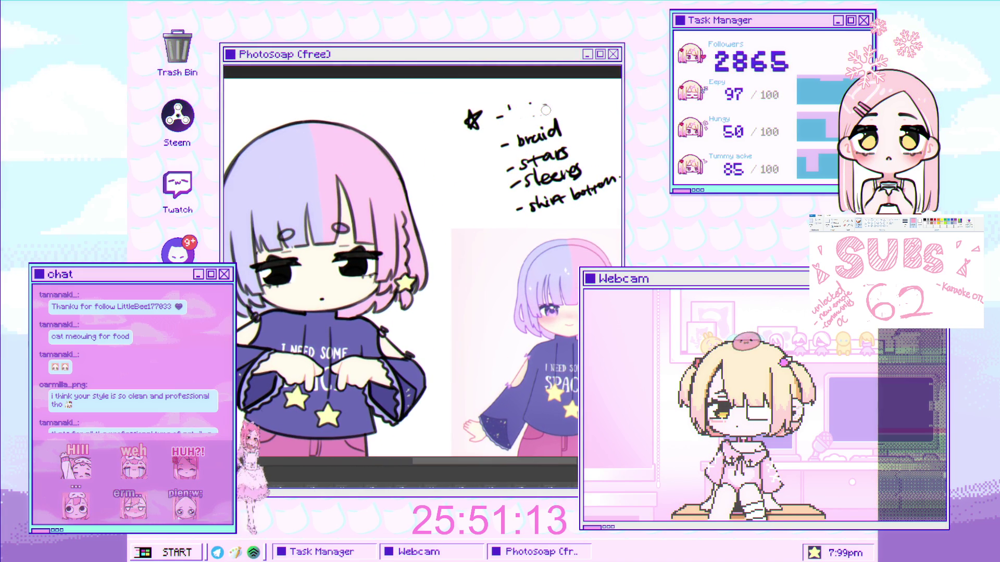
{"action": "left_click_drag", "start_coordinate": [518, 143], "coordinate": [555, 138]}
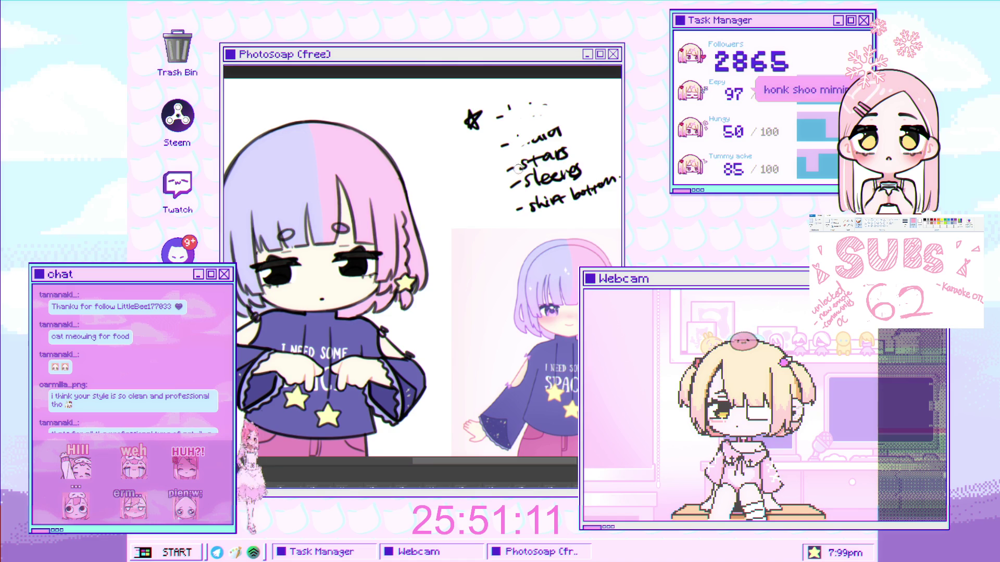
{"action": "mouse_move", "coordinate": [388, 333]}
{"action": "left_mouse_down"}
{"action": "mouse_move", "coordinate": [433, 328]}
{"action": "mouse_move", "coordinate": [493, 219]}
{"action": "left_mouse_up"}
{"action": "scroll", "coordinate": [493, 219], "scroll_direction": "up", "scroll_amount": 2}
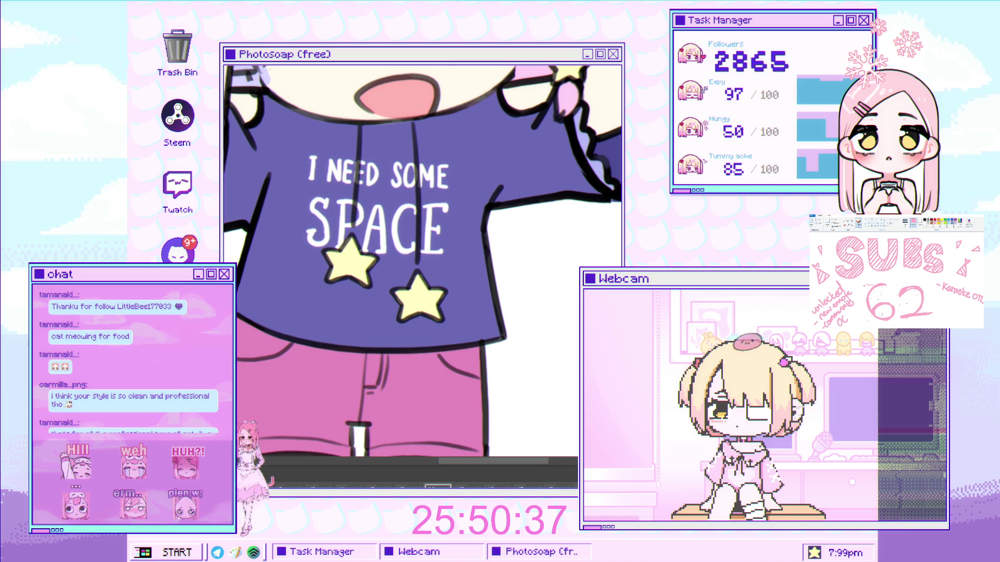
- Start a lasso outline along the shirt's left edge
{"action": "left_click_drag", "start_coordinate": [283, 167], "coordinate": [246, 204]}
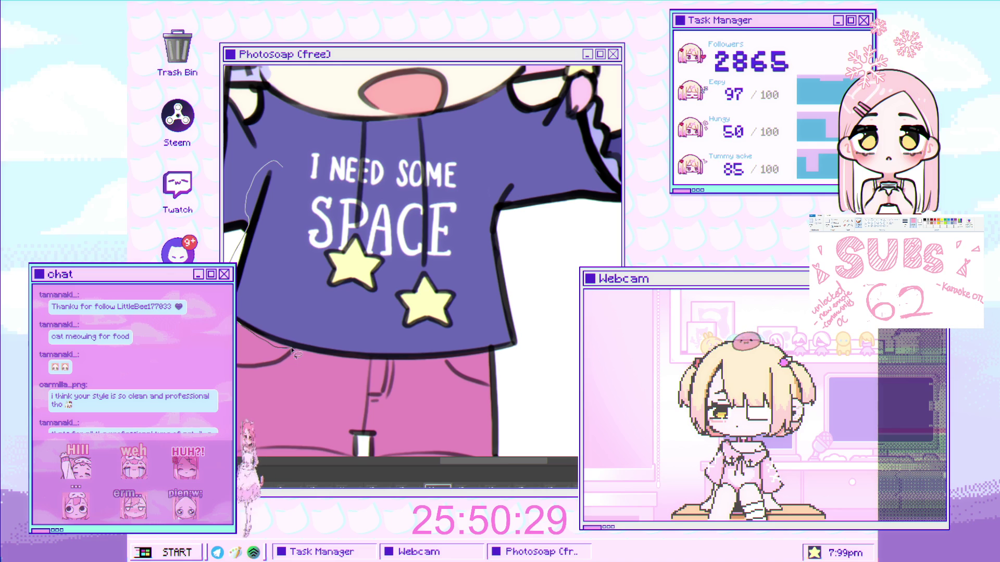
- Close the lasso around the shirt body, warp its hem up-left, and deselect
{"action": "left_click_drag", "start_coordinate": [369, 368], "coordinate": [484, 358]}
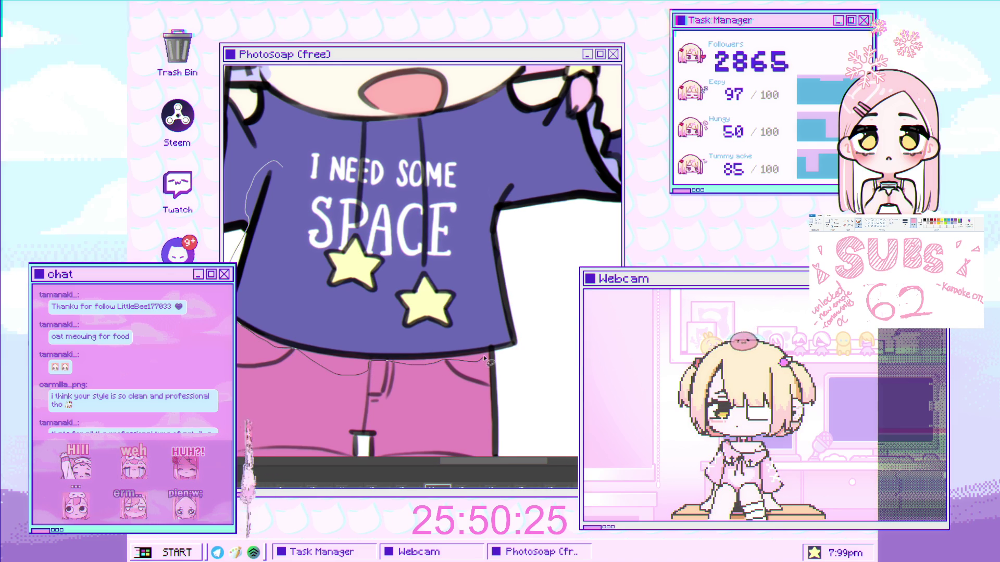
{"action": "mouse_move", "coordinate": [540, 259]}
{"action": "left_mouse_down"}
{"action": "mouse_move", "coordinate": [502, 211]}
{"action": "mouse_move", "coordinate": [515, 193]}
{"action": "left_mouse_up"}
{"action": "key", "text": "ctrl+t"}
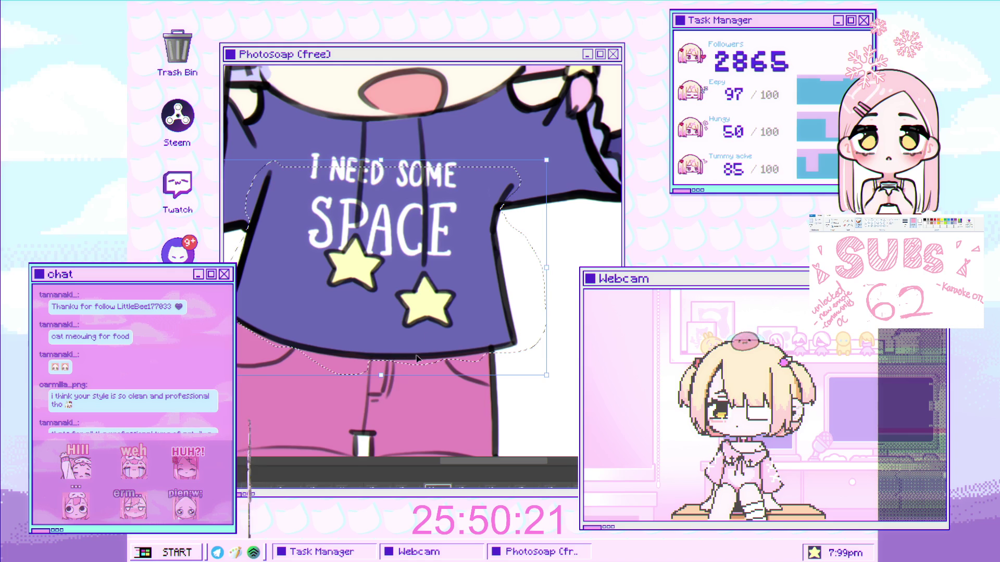
{"action": "key", "text": "Return"}
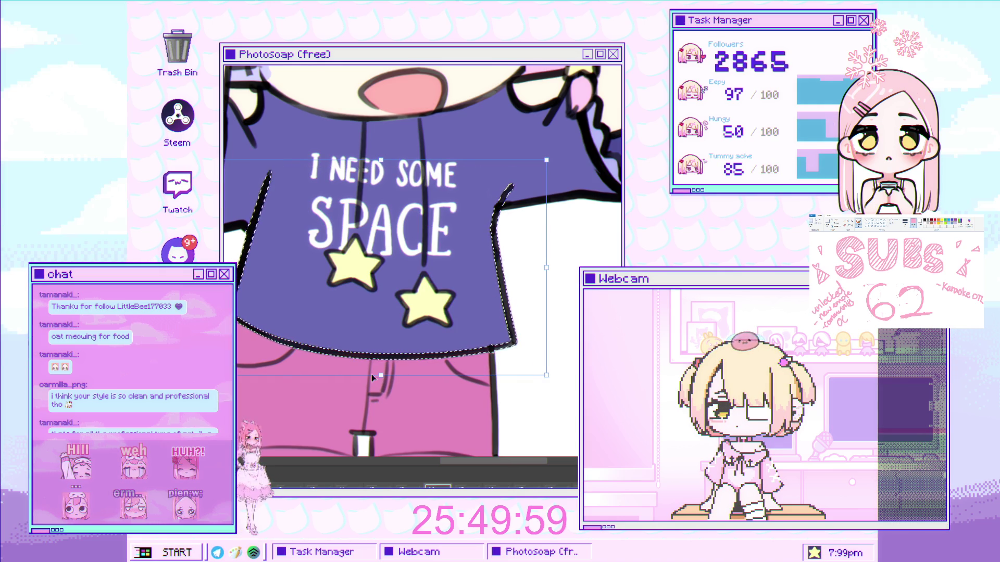
{"action": "left_click_drag", "start_coordinate": [374, 373], "coordinate": [369, 370]}
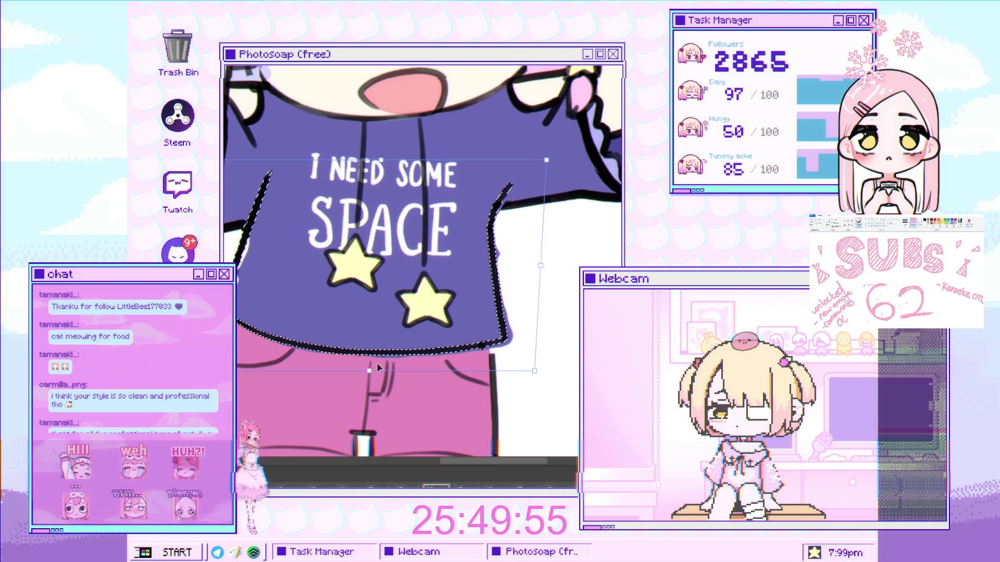
{"action": "key", "text": "Return"}
{"action": "key", "text": "ctrl+d"}
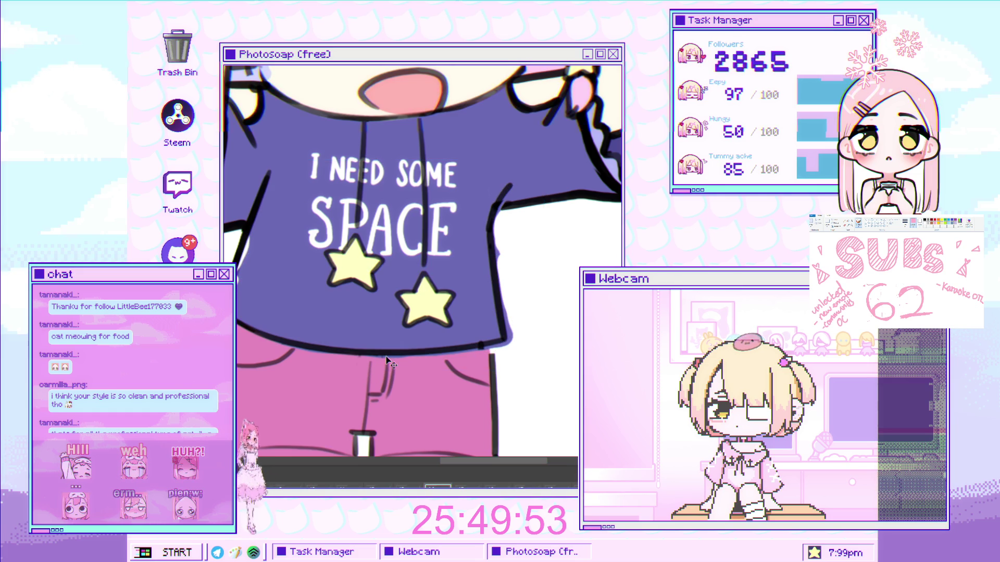
{"action": "scroll", "coordinate": [401, 272], "scroll_direction": "down", "scroll_amount": 2}
- Step to the next animation frame and zoom in on the shirt
{"action": "scroll", "coordinate": [400, 273], "scroll_direction": "down", "scroll_amount": 2}
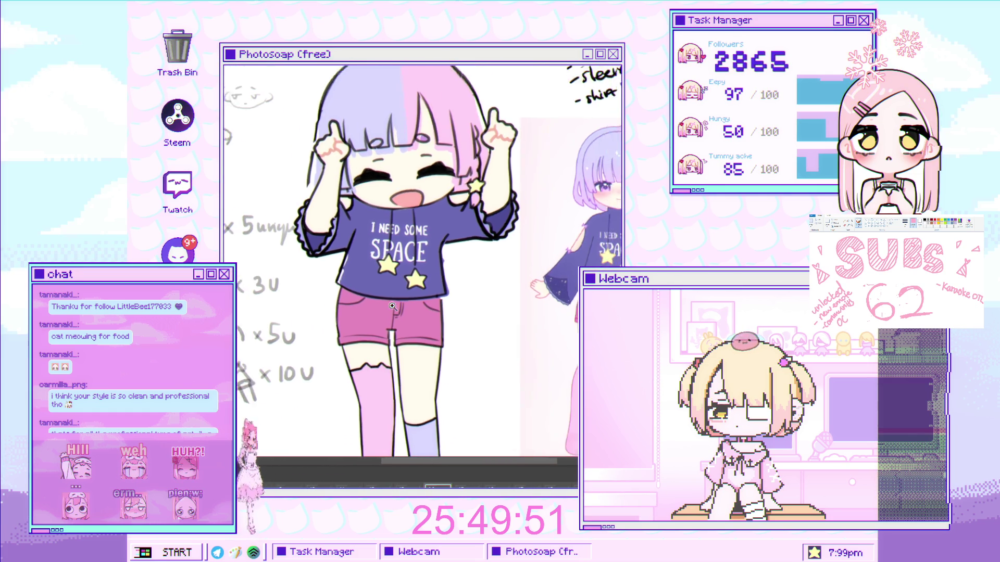
{"action": "scroll", "coordinate": [416, 280], "scroll_direction": "up", "scroll_amount": 2}
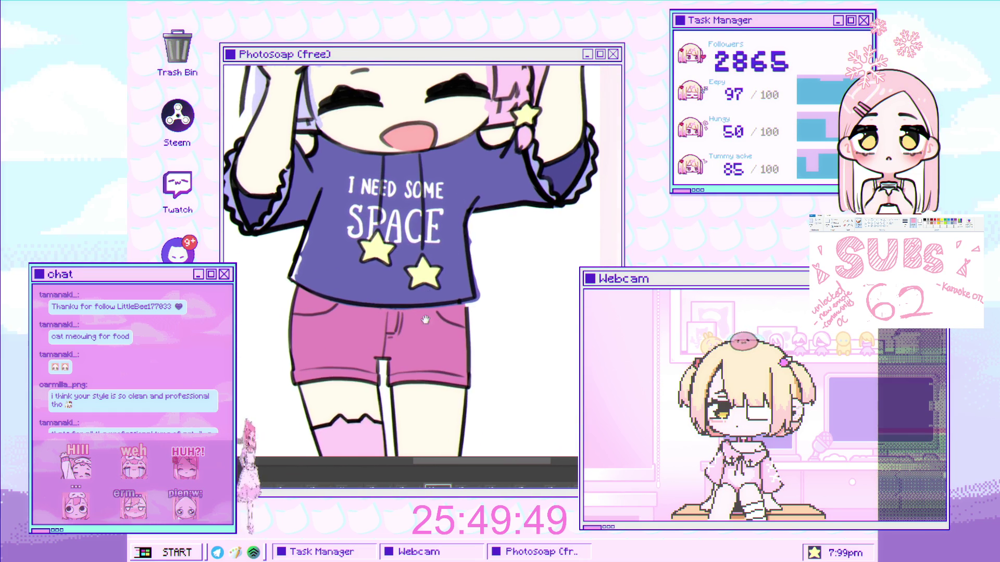
{"action": "key", "text": "Right"}
{"action": "key", "text": "Right"}
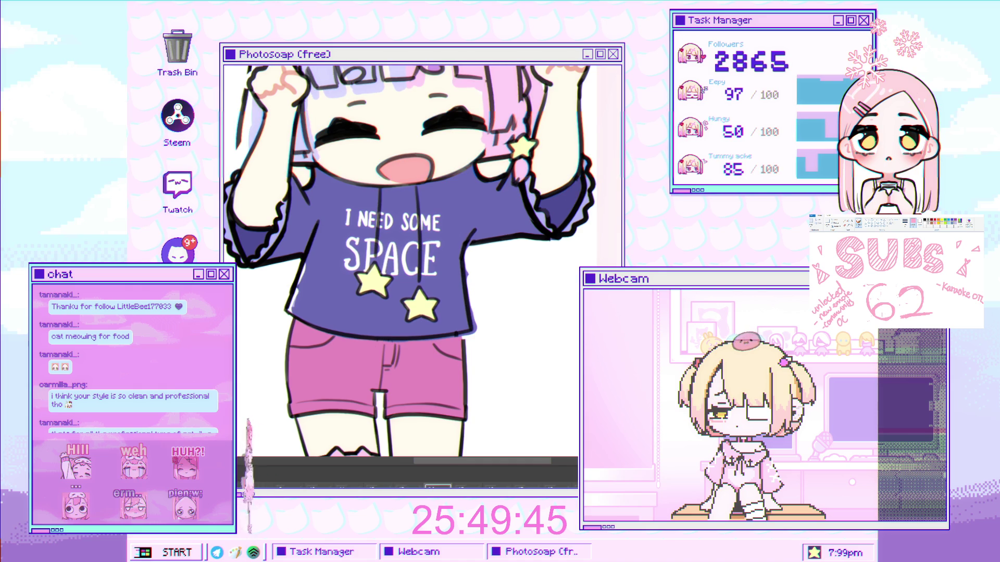
{"action": "scroll", "coordinate": [491, 320], "scroll_direction": "up", "scroll_amount": 2}
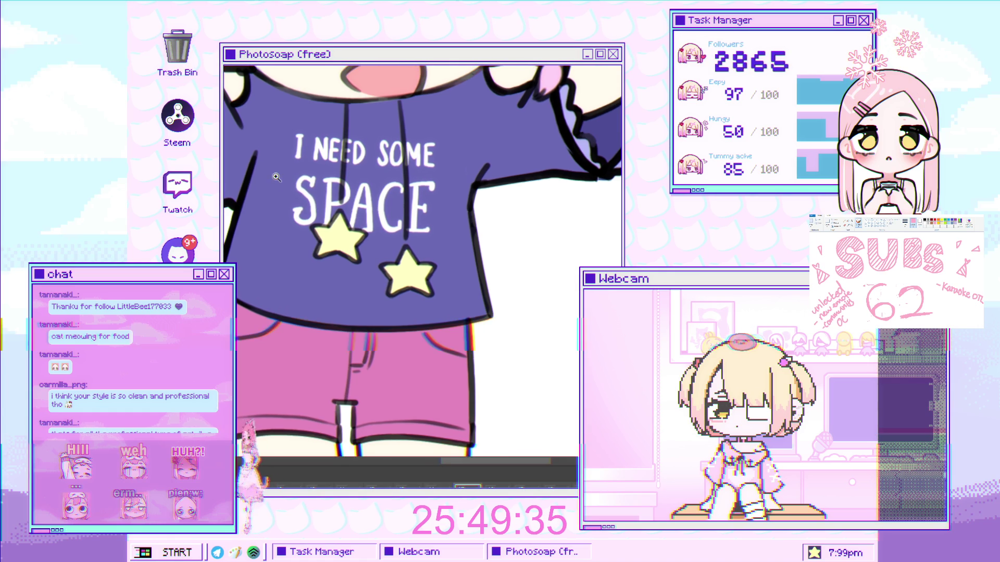
{"action": "left_click", "coordinate": [286, 208]}
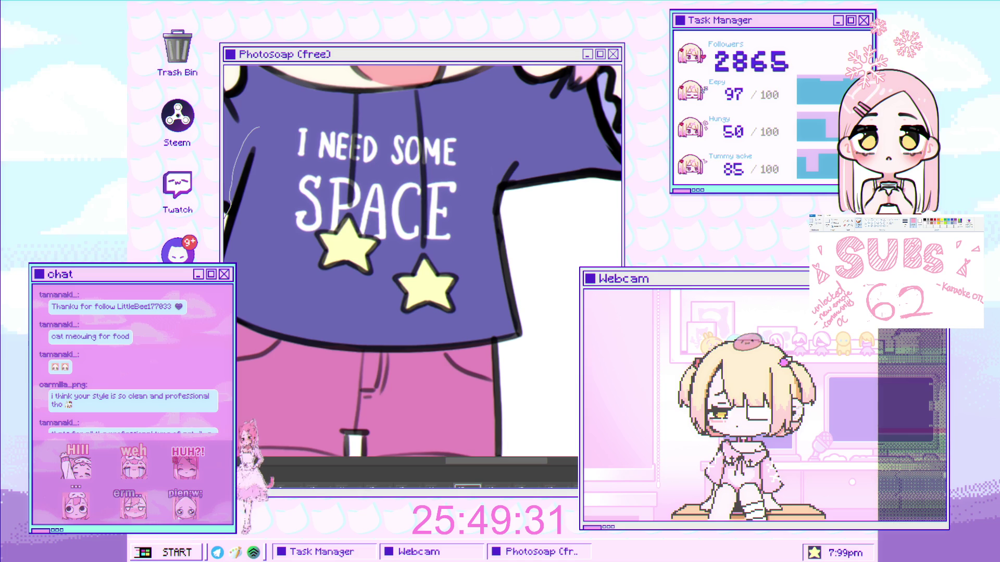
- Lasso the shirt, slant its right edge outward, then zoom out to the full figure
{"action": "left_click_drag", "start_coordinate": [262, 340], "coordinate": [364, 356]}
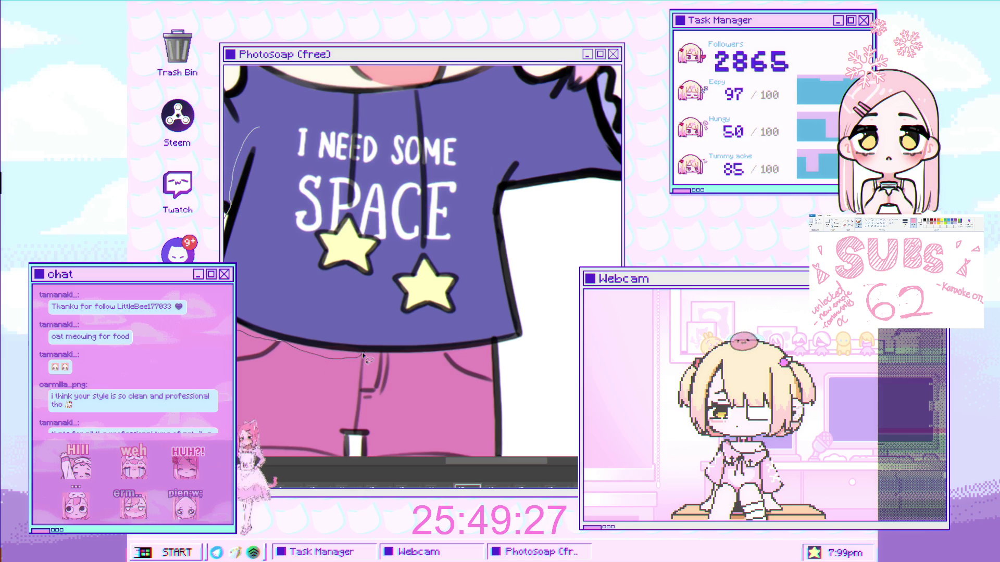
{"action": "mouse_move", "coordinate": [426, 360]}
{"action": "left_mouse_down"}
{"action": "mouse_move", "coordinate": [509, 346]}
{"action": "mouse_move", "coordinate": [529, 237]}
{"action": "left_mouse_up"}
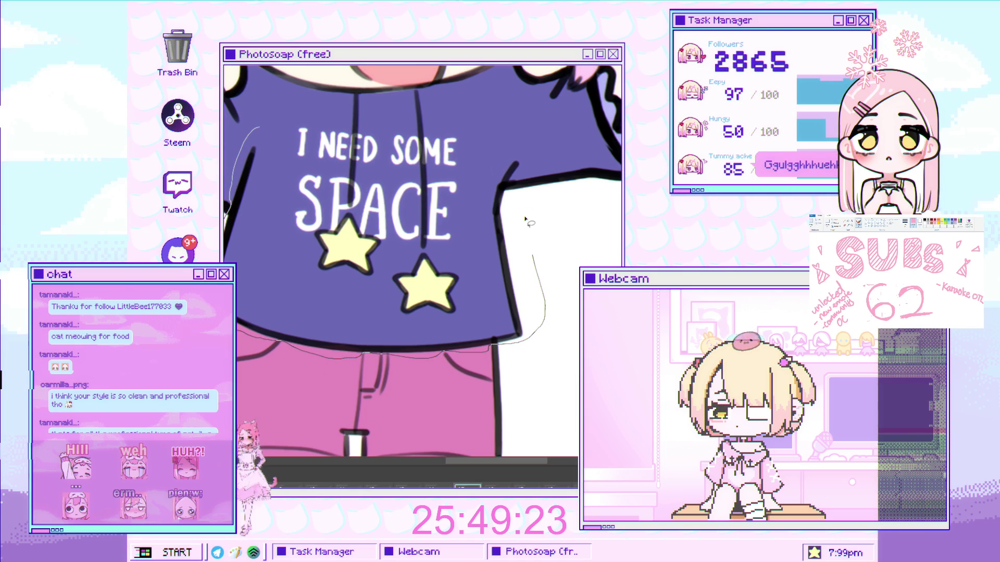
{"action": "left_click_drag", "start_coordinate": [512, 185], "coordinate": [530, 137]}
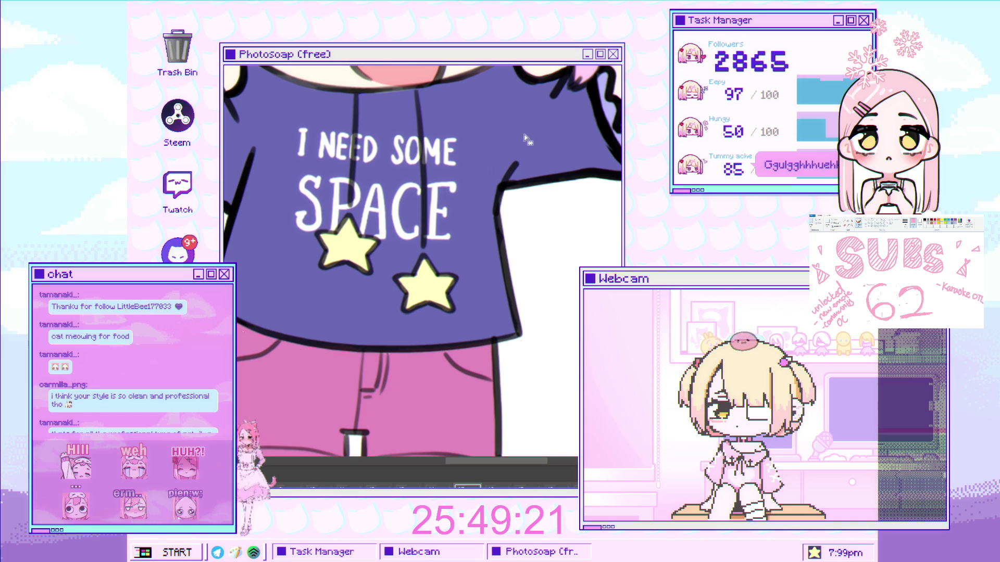
{"action": "left_click_drag", "start_coordinate": [370, 357], "coordinate": [349, 357]}
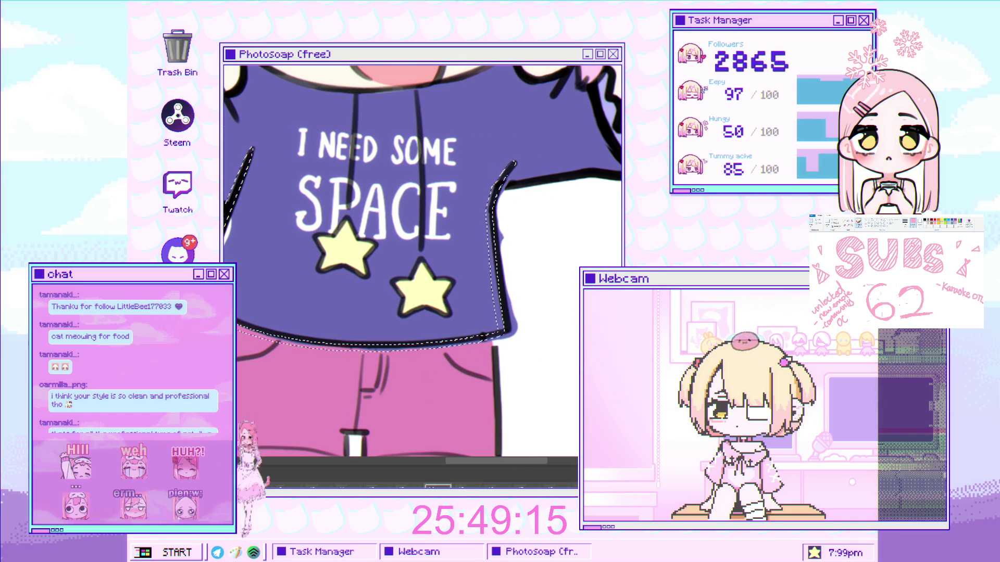
{"action": "key", "text": "ctrl+minus"}
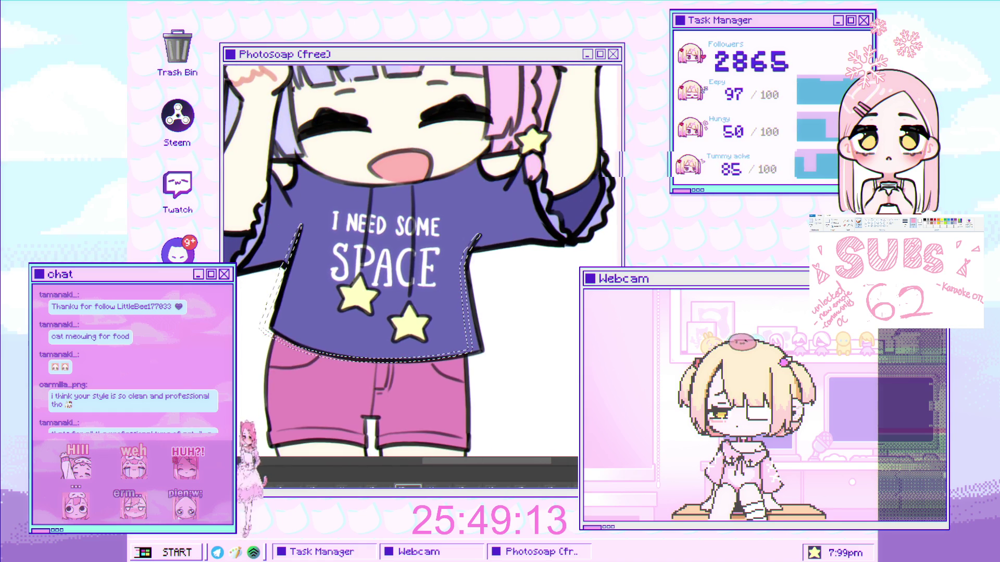
{"action": "left_click", "coordinate": [452, 367]}
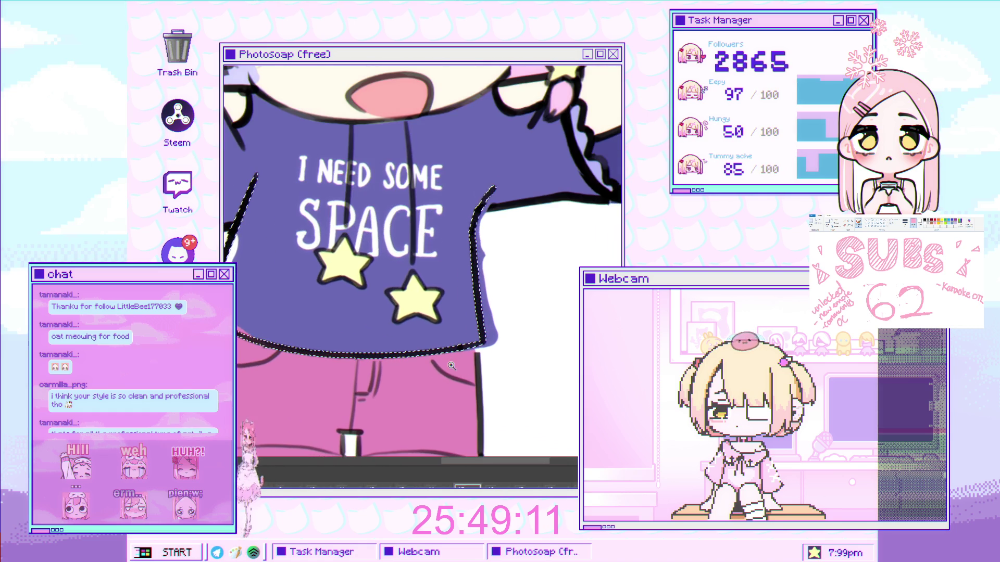
{"action": "key", "text": "ctrl+t"}
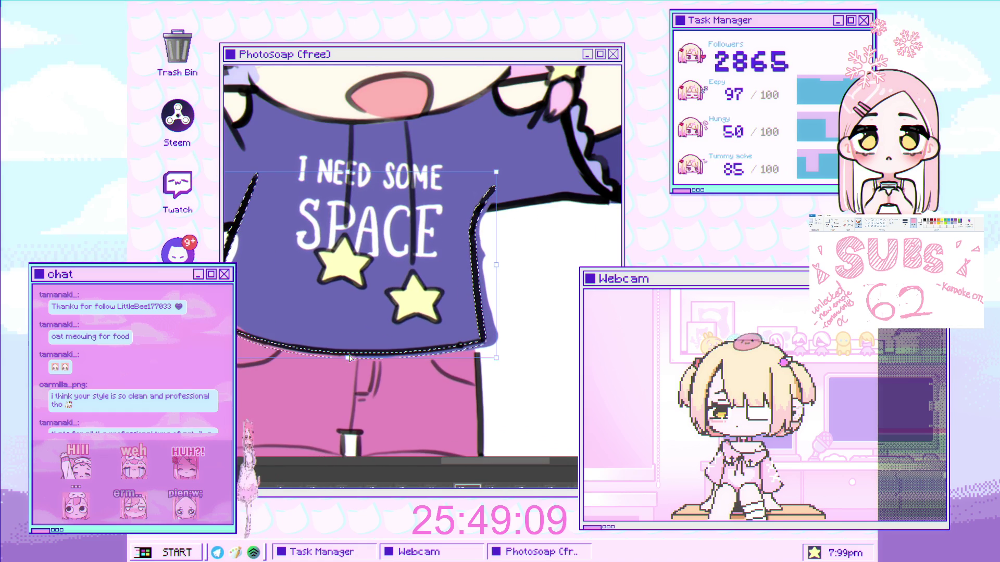
{"action": "key", "text": "Return"}
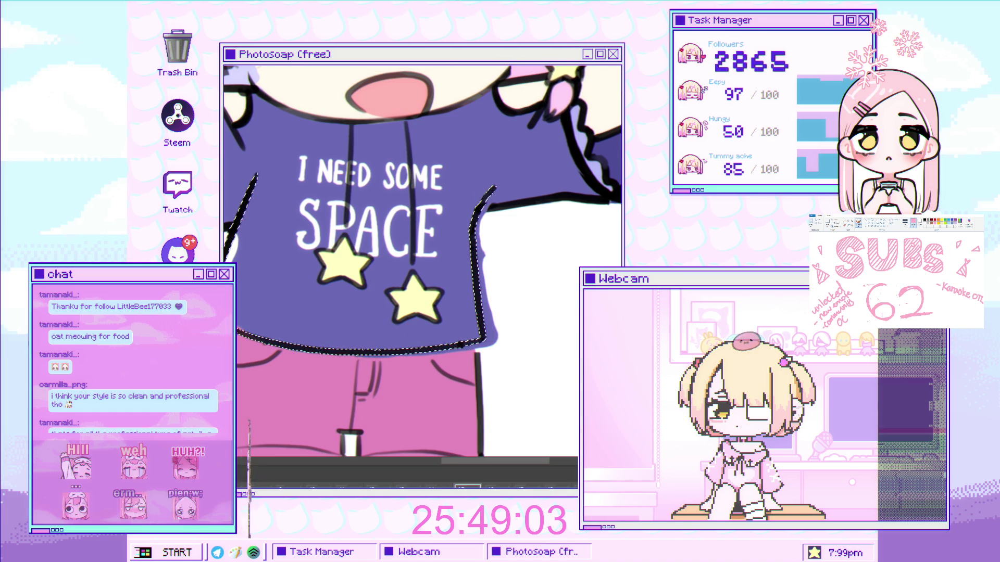
{"action": "key", "text": "ctrl+0"}
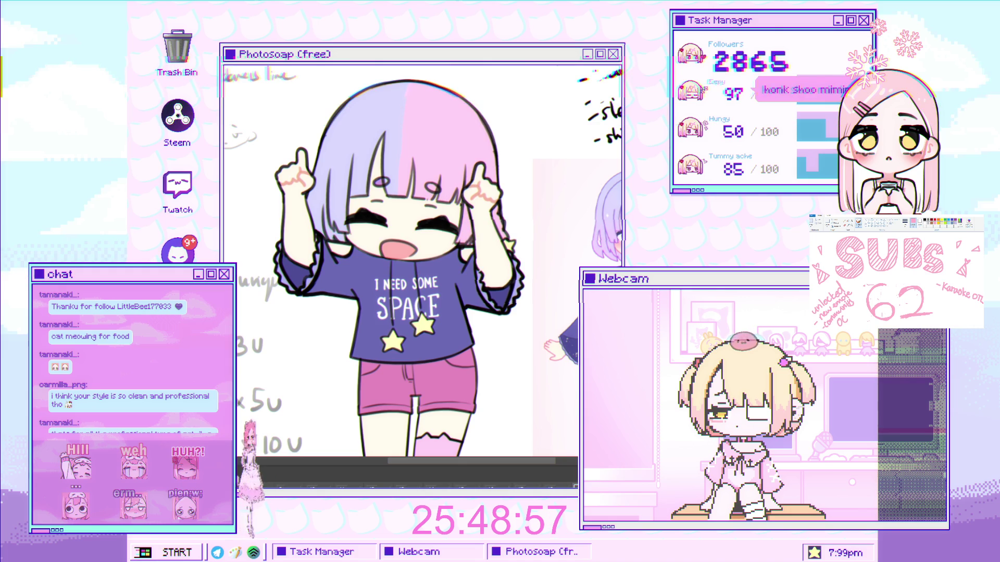
- Zoom in on the shirt and draw a dark line down its left edge and along the hem
{"action": "scroll", "coordinate": [428, 356], "scroll_direction": "up", "scroll_amount": 3}
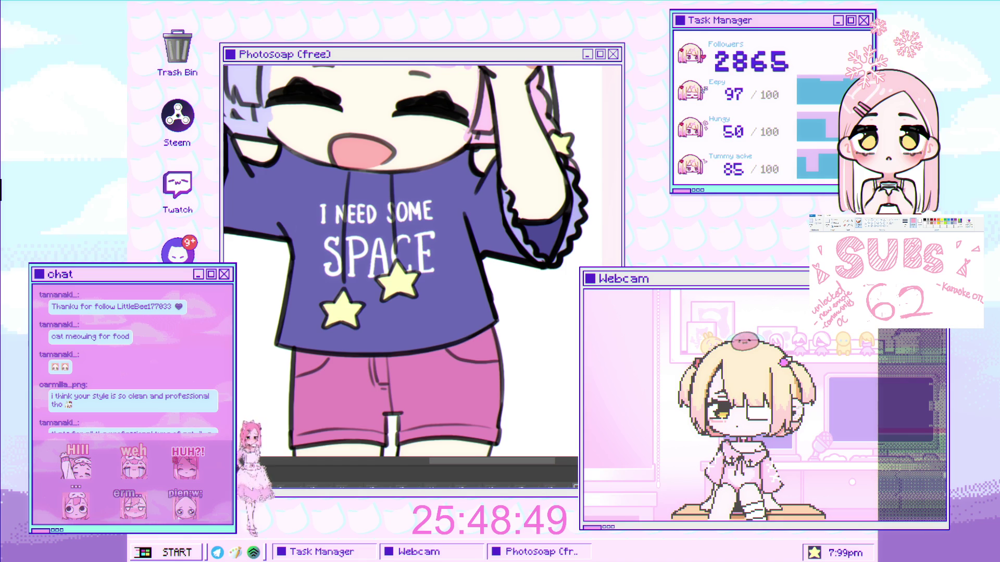
{"action": "left_click", "coordinate": [481, 243]}
{"action": "left_click", "coordinate": [266, 235]}
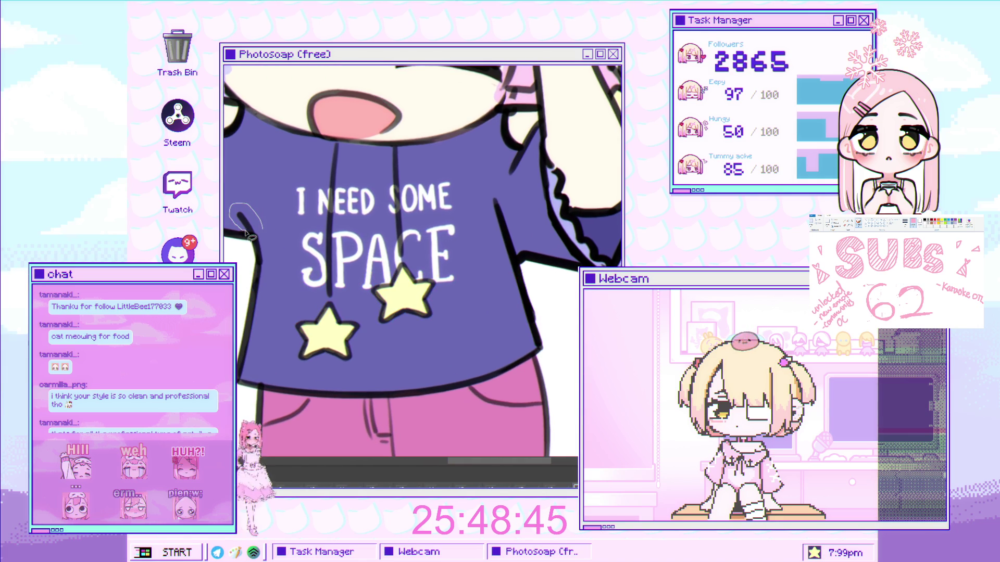
{"action": "left_click_drag", "start_coordinate": [256, 254], "coordinate": [239, 299]}
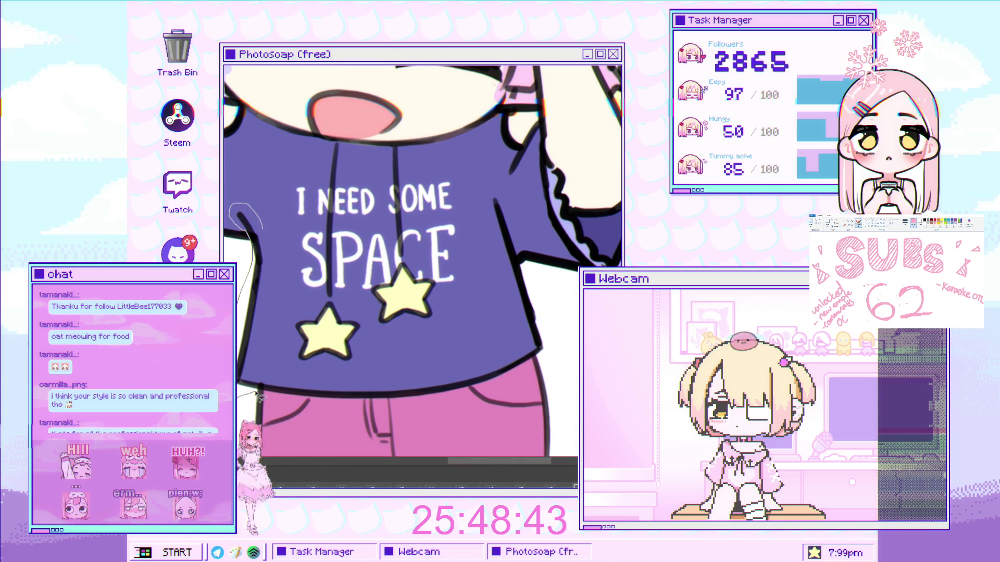
{"action": "mouse_move", "coordinate": [287, 399]}
{"action": "left_mouse_down"}
{"action": "mouse_move", "coordinate": [358, 407]}
{"action": "mouse_move", "coordinate": [469, 391]}
{"action": "left_mouse_up"}
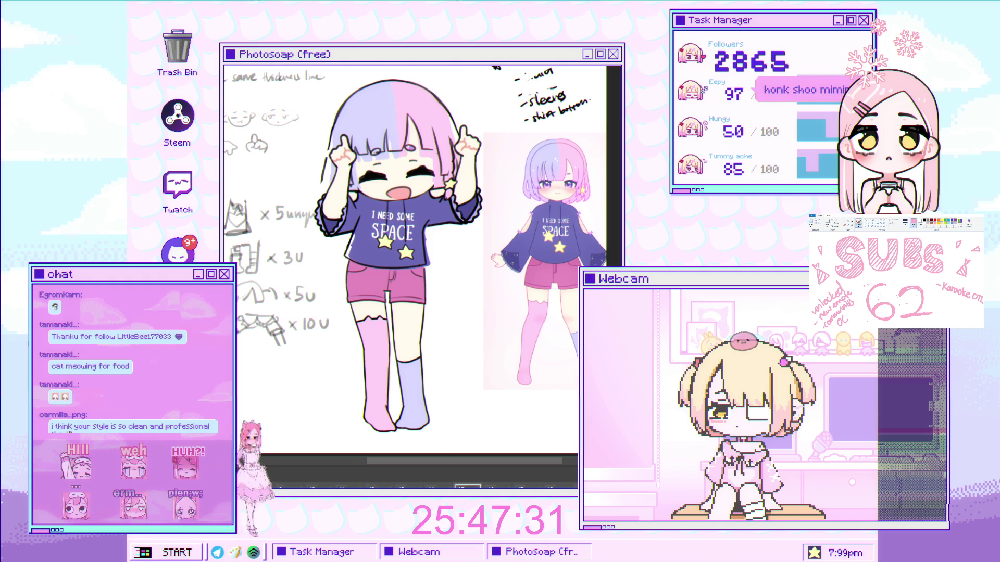
{"action": "scroll", "coordinate": [388, 274], "scroll_direction": "up", "scroll_amount": 5}
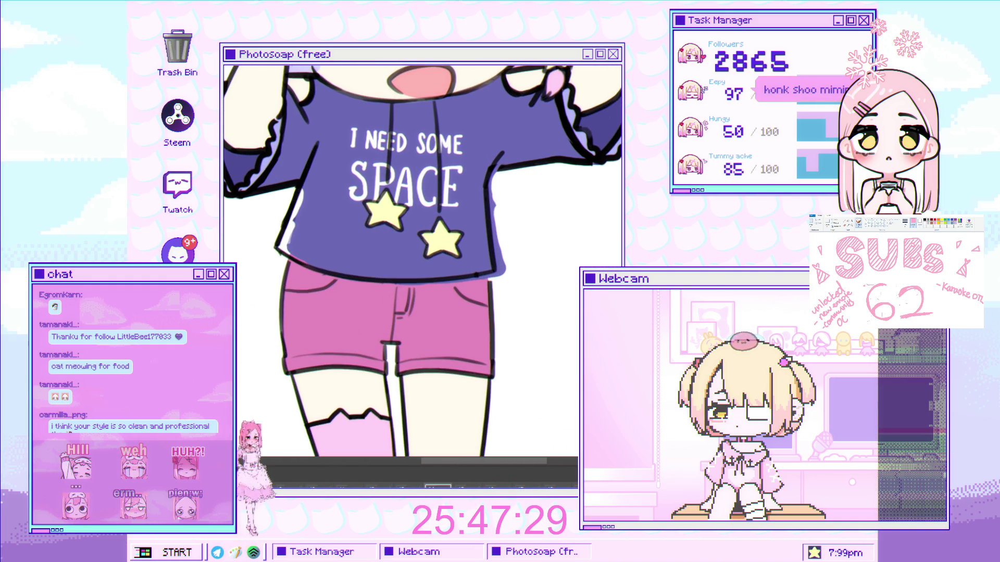
{"action": "scroll", "coordinate": [322, 271], "scroll_direction": "up", "scroll_amount": 2}
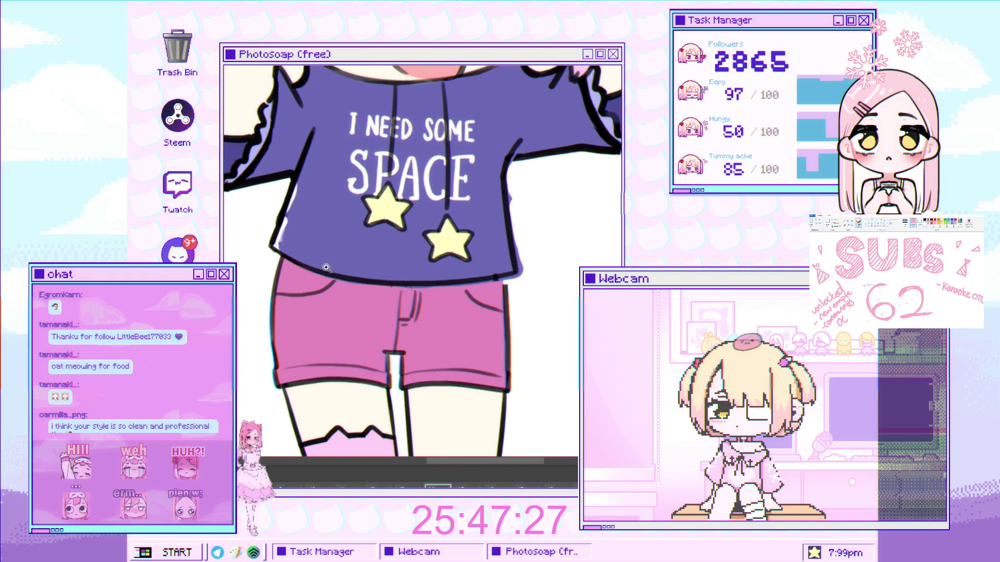
{"action": "scroll", "coordinate": [322, 270], "scroll_direction": "up", "scroll_amount": 1}
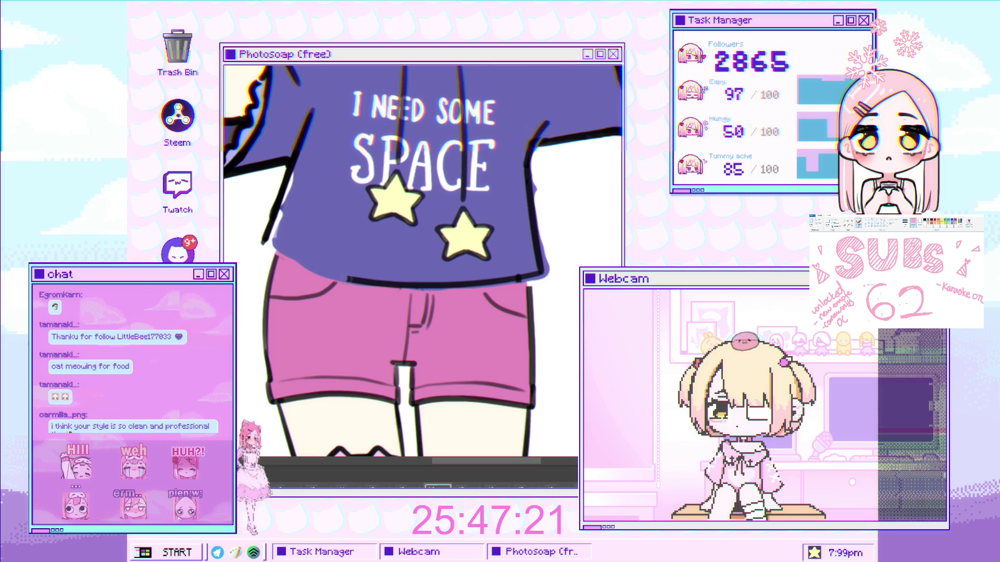
{"action": "left_click_drag", "start_coordinate": [466, 285], "coordinate": [529, 277]}
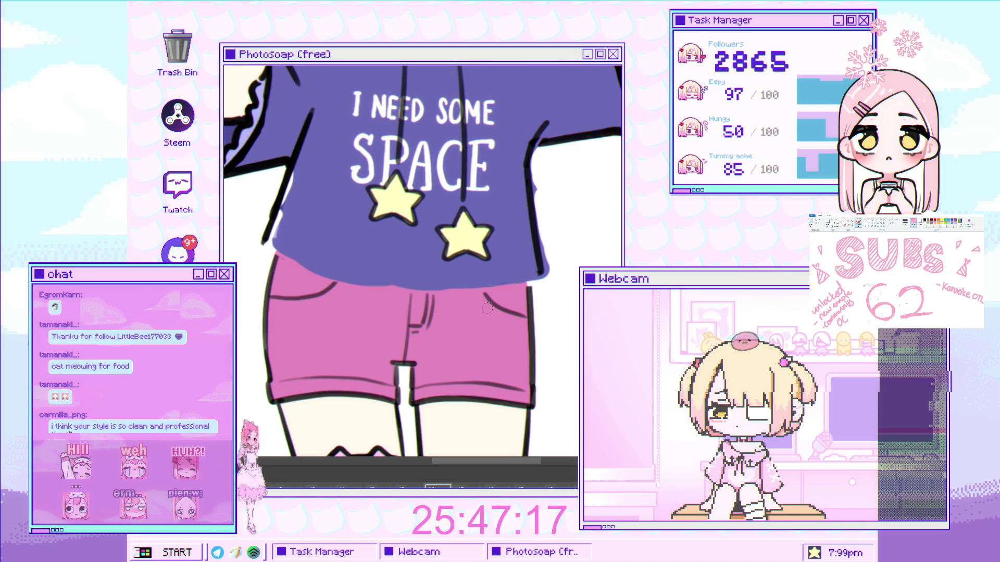
{"action": "key", "text": "ctrl+z"}
{"action": "scroll", "coordinate": [438, 284], "scroll_direction": "up", "scroll_amount": 1}
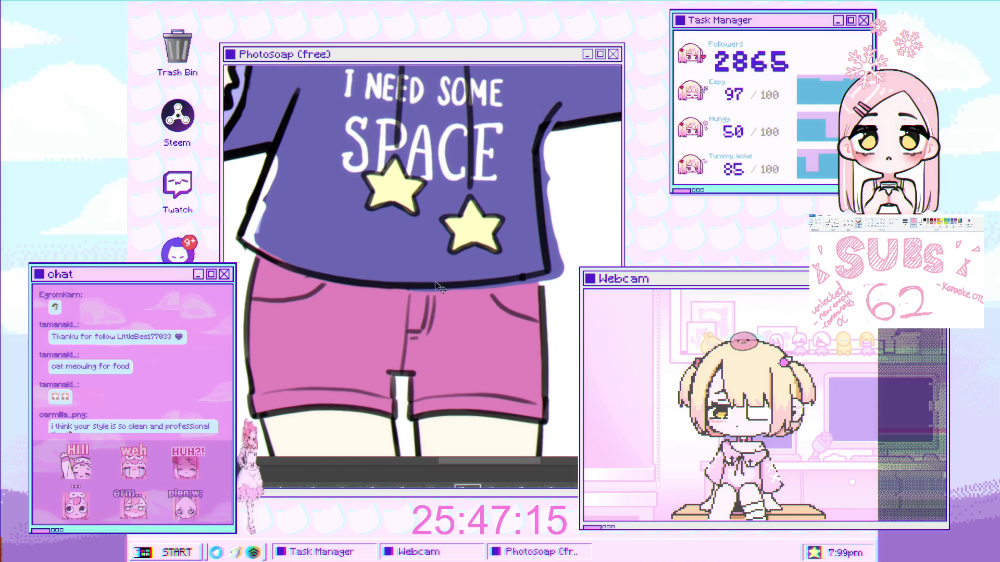
{"action": "scroll", "coordinate": [433, 285], "scroll_direction": "down", "scroll_amount": 1}
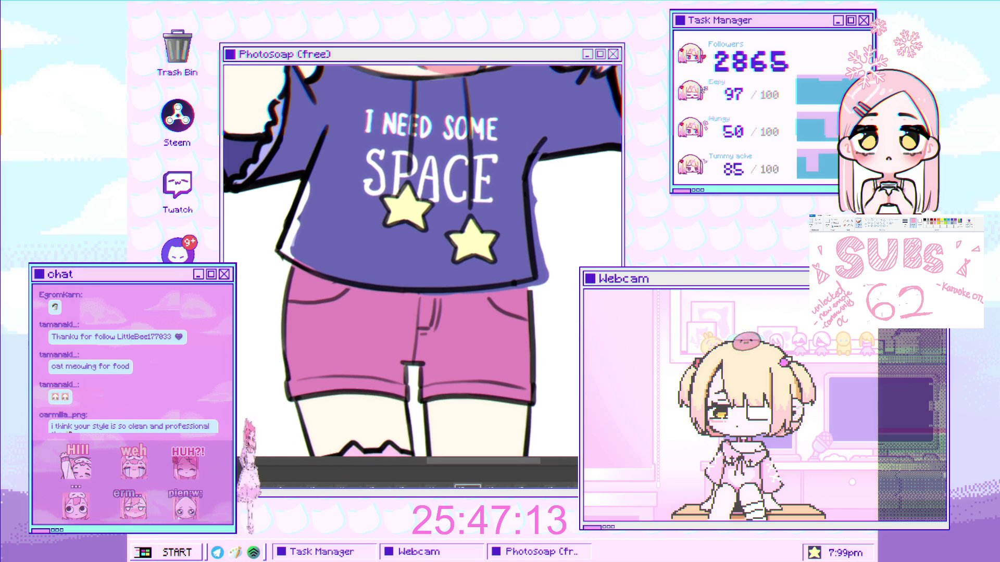
{"action": "scroll", "coordinate": [432, 286], "scroll_direction": "down", "scroll_amount": 1}
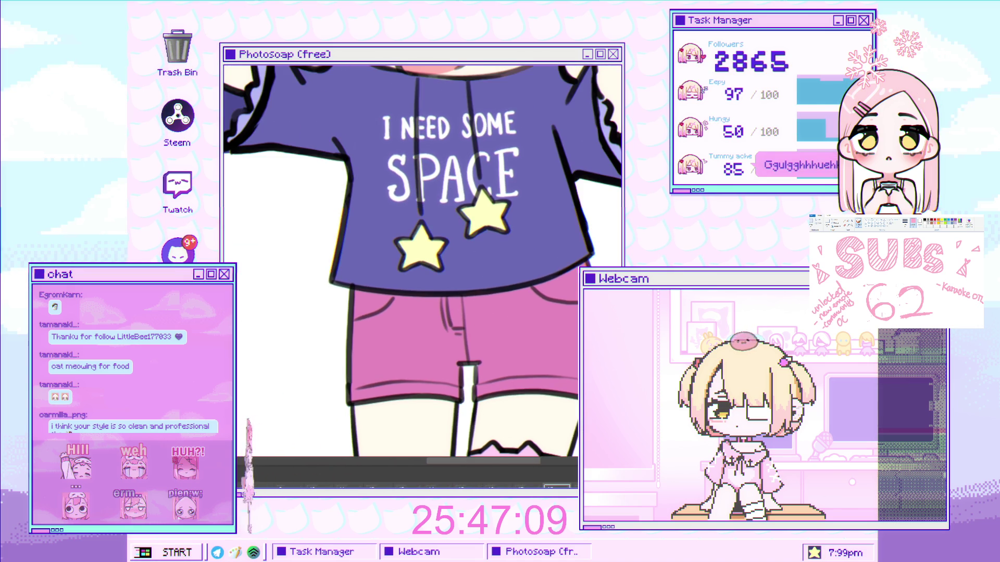
{"action": "scroll", "coordinate": [324, 285], "scroll_direction": "up", "scroll_amount": 2}
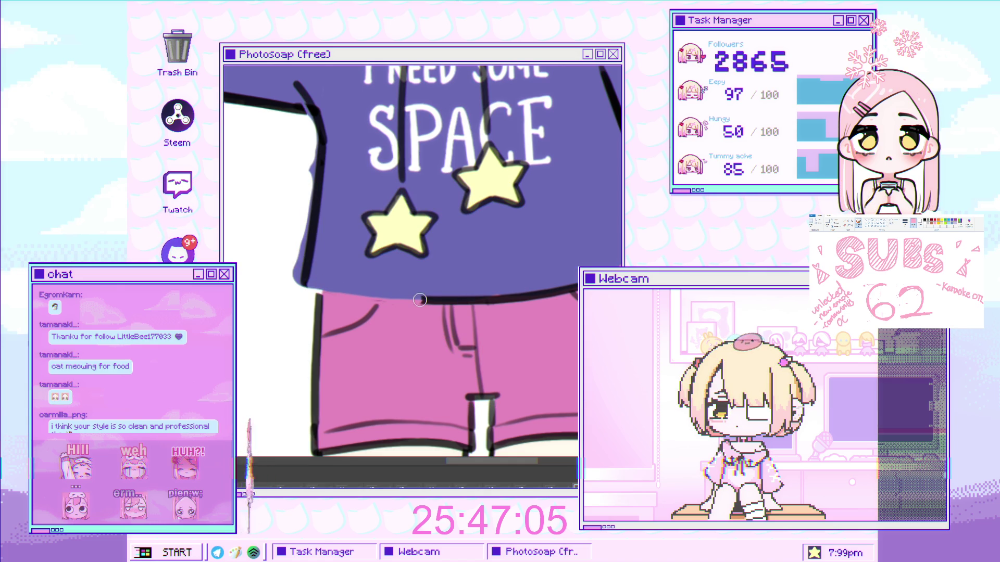
{"action": "scroll", "coordinate": [383, 299], "scroll_direction": "right", "scroll_amount": 3}
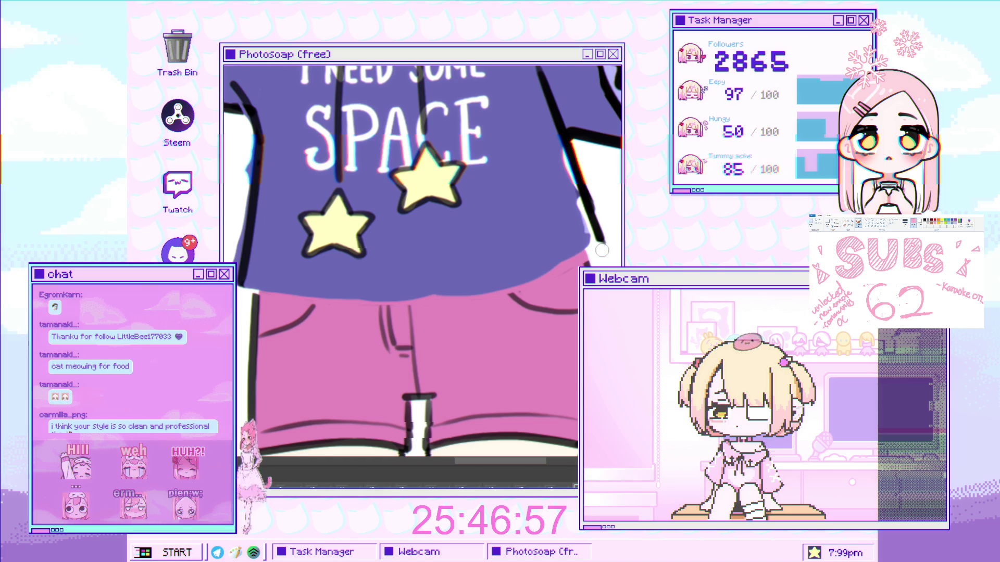
{"action": "scroll", "coordinate": [368, 270], "scroll_direction": "down", "scroll_amount": 6}
{"action": "left_click_drag", "start_coordinate": [368, 270], "coordinate": [393, 360]}
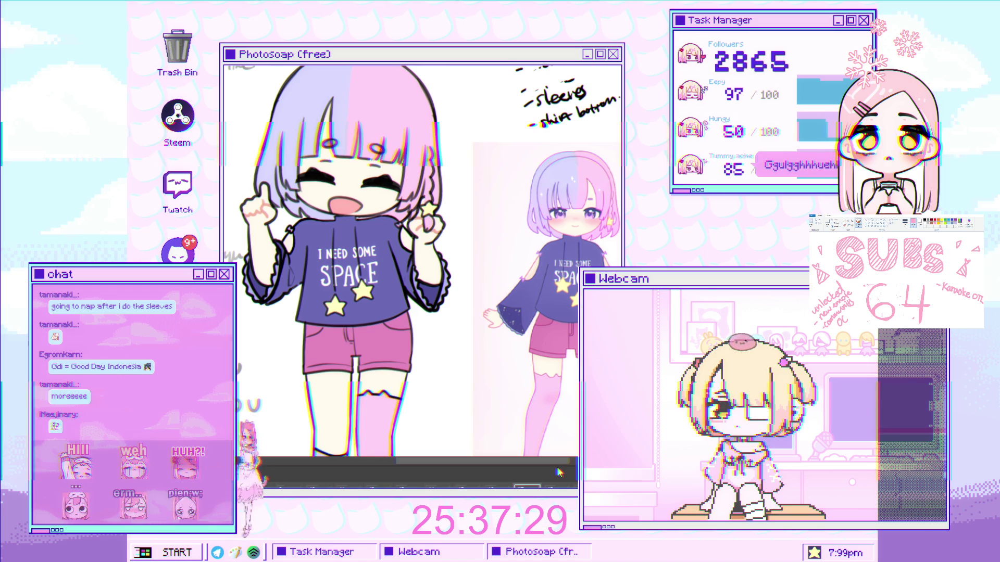
- Zoom in on the girl's face and shirt to work on the sleeves
{"action": "left_click", "coordinate": [411, 214]}
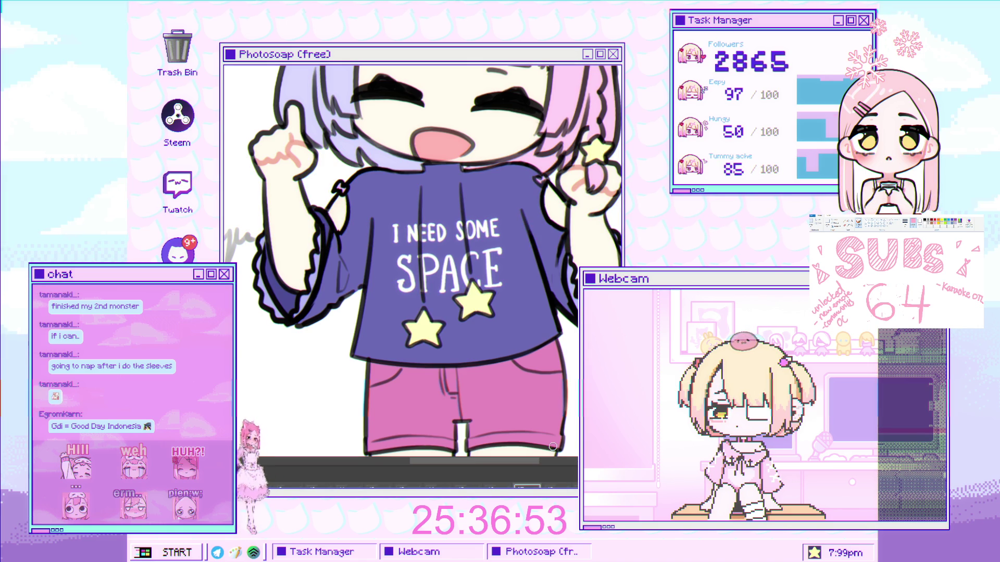
{"action": "scroll", "coordinate": [382, 165], "scroll_direction": "down", "scroll_amount": 5}
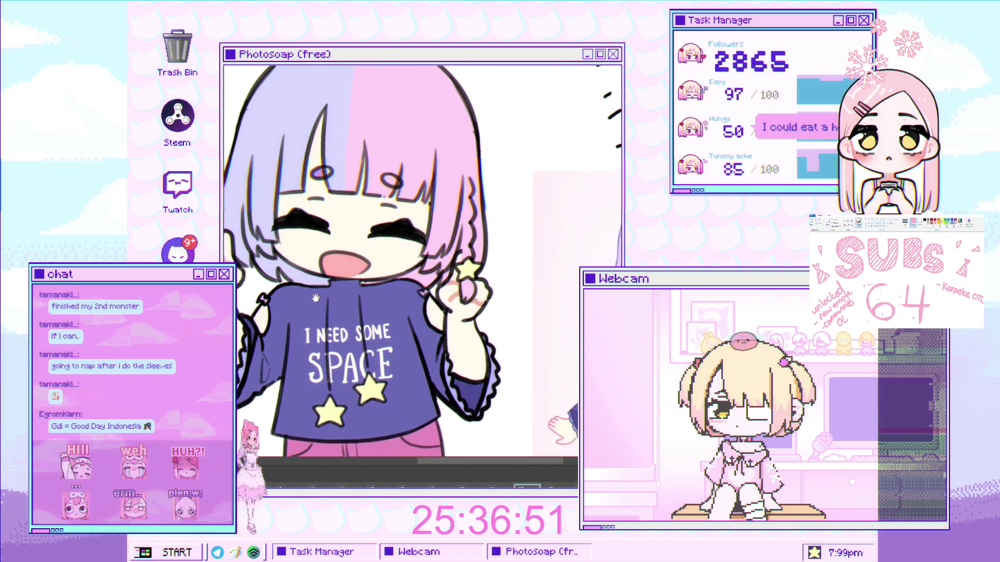
{"action": "scroll", "coordinate": [382, 165], "scroll_direction": "up", "scroll_amount": 5}
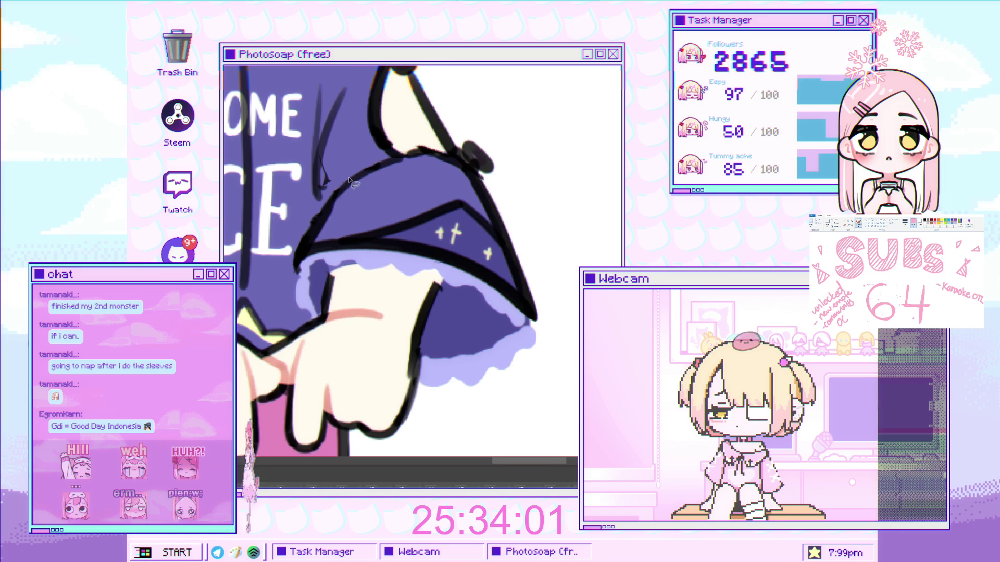
- Lasso the first sleeve and apply a transform to reposition it
{"action": "left_click_drag", "start_coordinate": [316, 274], "coordinate": [372, 266]}
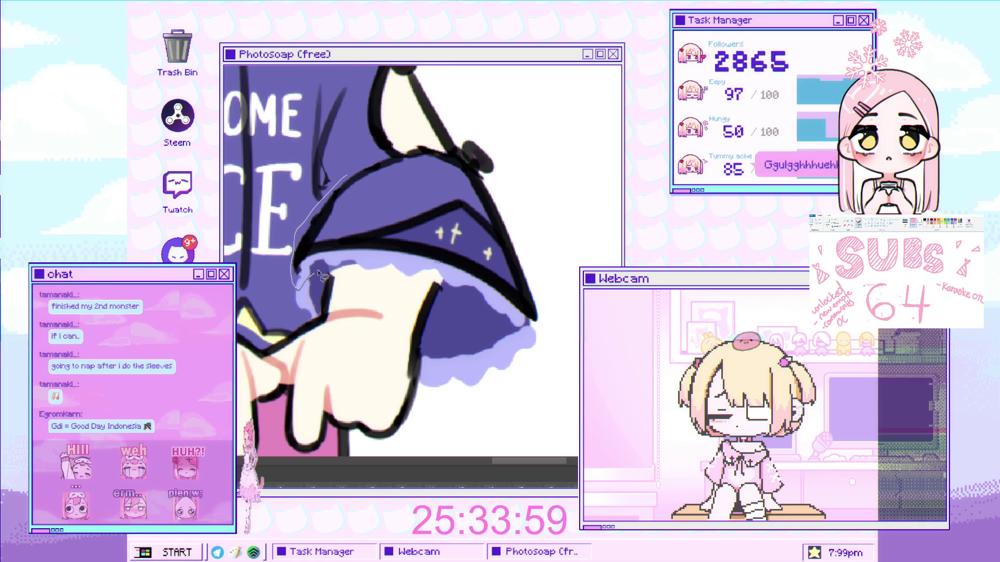
{"action": "mouse_move", "coordinate": [457, 290]}
{"action": "left_mouse_down"}
{"action": "mouse_move", "coordinate": [565, 341]}
{"action": "mouse_move", "coordinate": [503, 193]}
{"action": "left_mouse_up"}
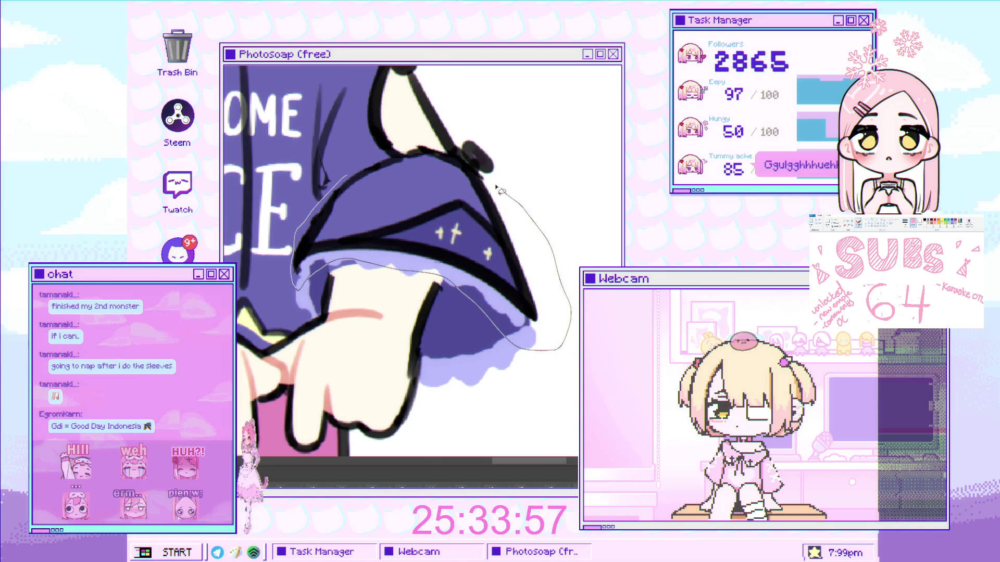
{"action": "left_click_drag", "start_coordinate": [419, 161], "coordinate": [424, 167]}
{"action": "key", "text": "ctrl+t"}
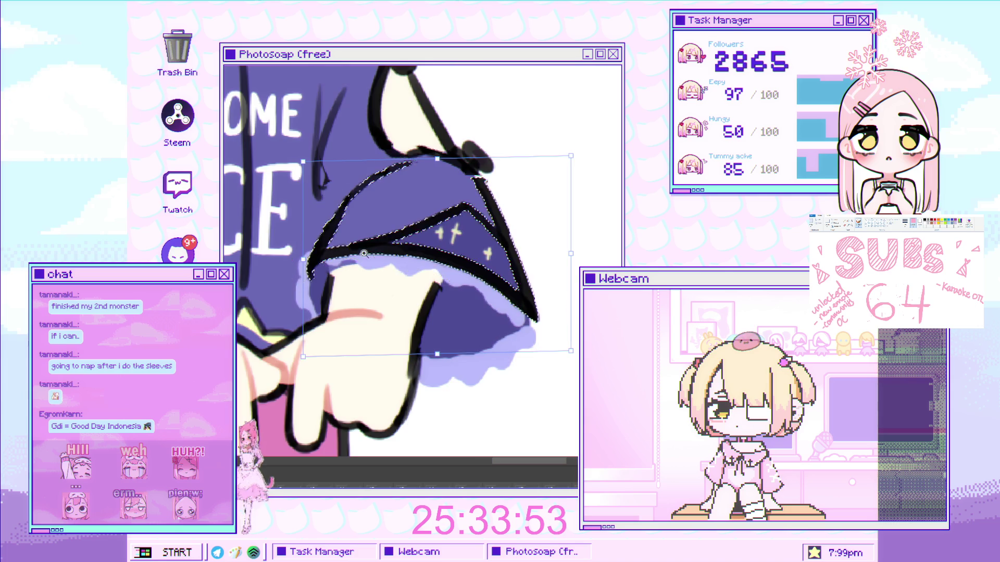
{"action": "scroll", "coordinate": [399, 220], "scroll_direction": "down", "scroll_amount": 3}
{"action": "key", "text": "Return"}
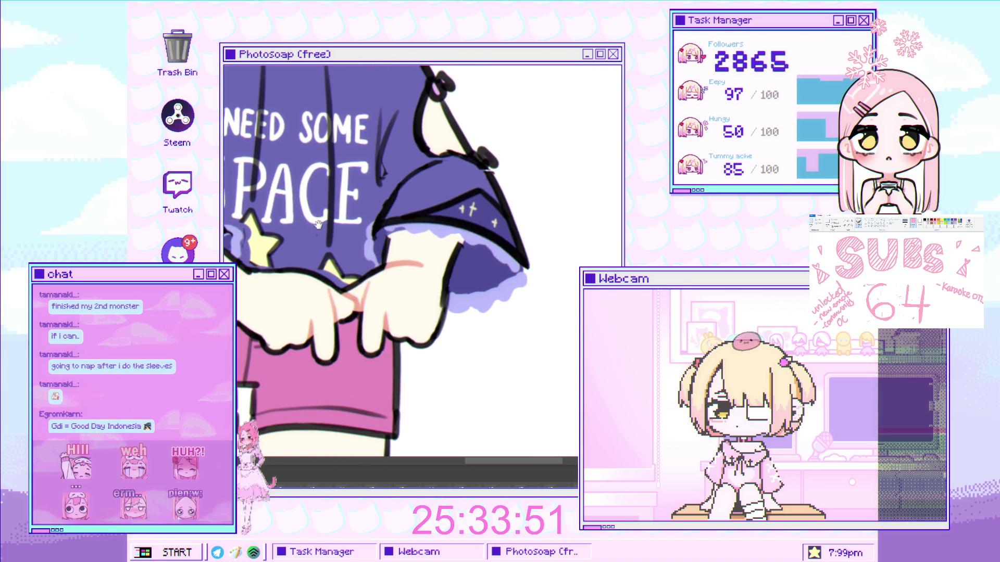
{"action": "scroll", "coordinate": [323, 231], "scroll_direction": "up", "scroll_amount": 3}
{"action": "scroll", "coordinate": [322, 231], "scroll_direction": "up", "scroll_amount": 1}
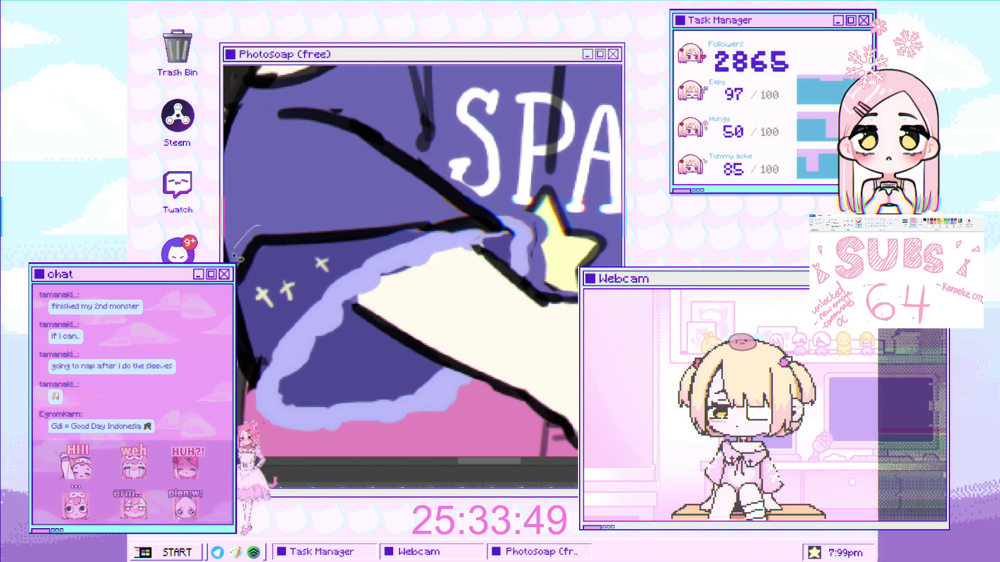
- Transform the other sleeve's edge, then compare history states and keep the dark ruffled outlines
{"action": "mouse_move", "coordinate": [334, 262]}
{"action": "left_mouse_down"}
{"action": "mouse_move", "coordinate": [421, 244]}
{"action": "mouse_move", "coordinate": [431, 223]}
{"action": "left_mouse_up"}
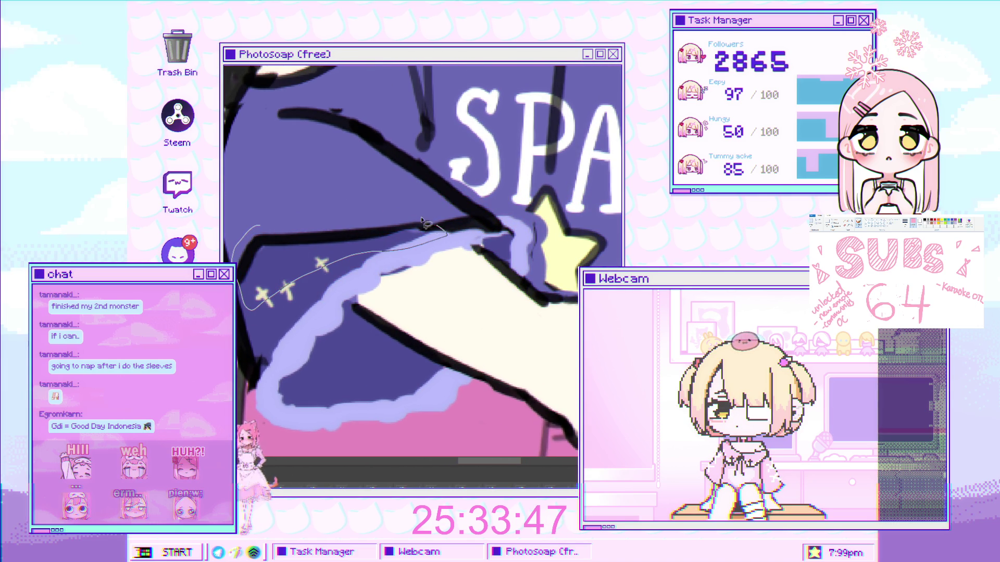
{"action": "key", "text": "ctrl+t"}
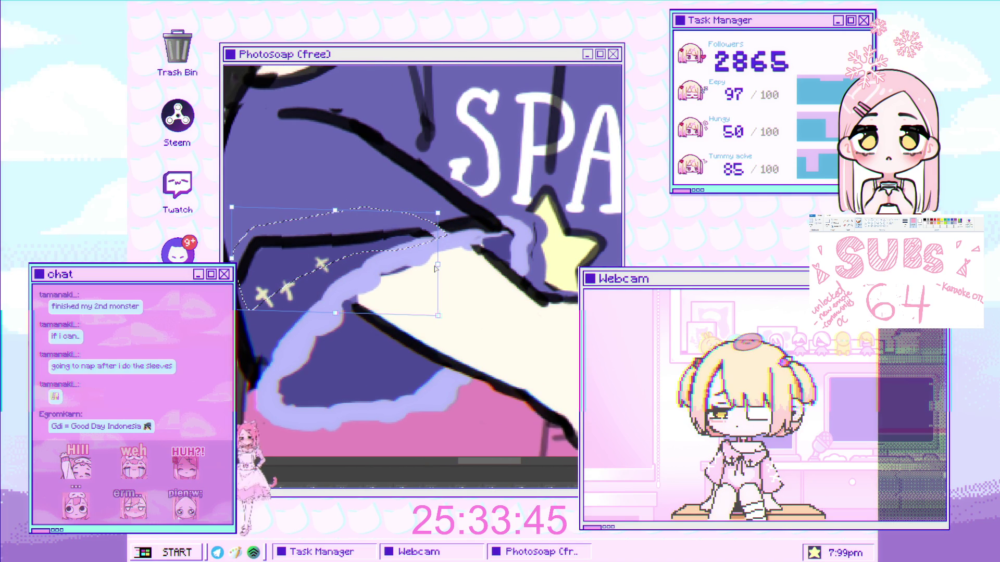
{"action": "key", "text": "Return"}
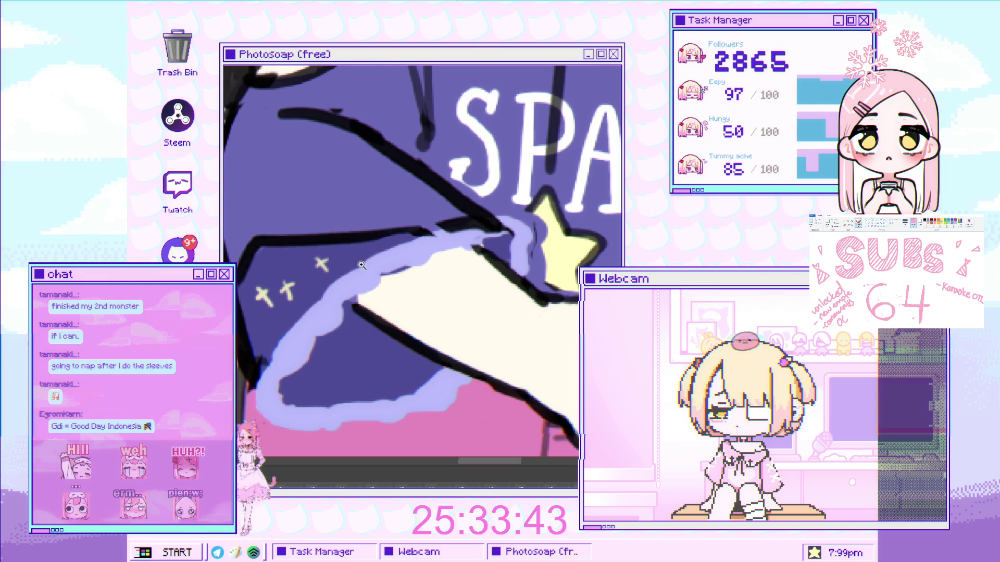
{"action": "scroll", "coordinate": [316, 307], "scroll_direction": "down", "scroll_amount": 2}
{"action": "key", "text": "ctrl+z"}
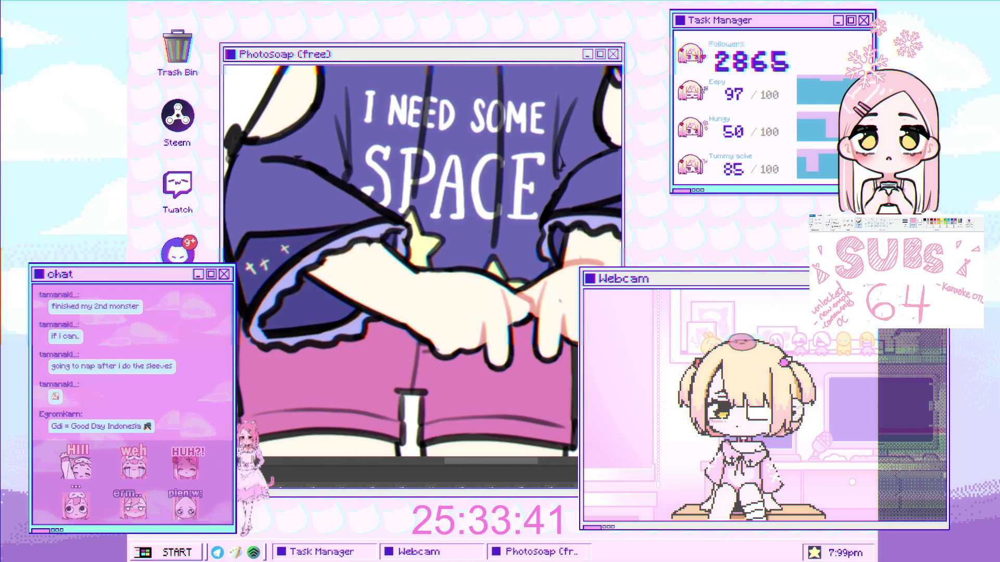
{"action": "key", "text": "ctrl+shift+z"}
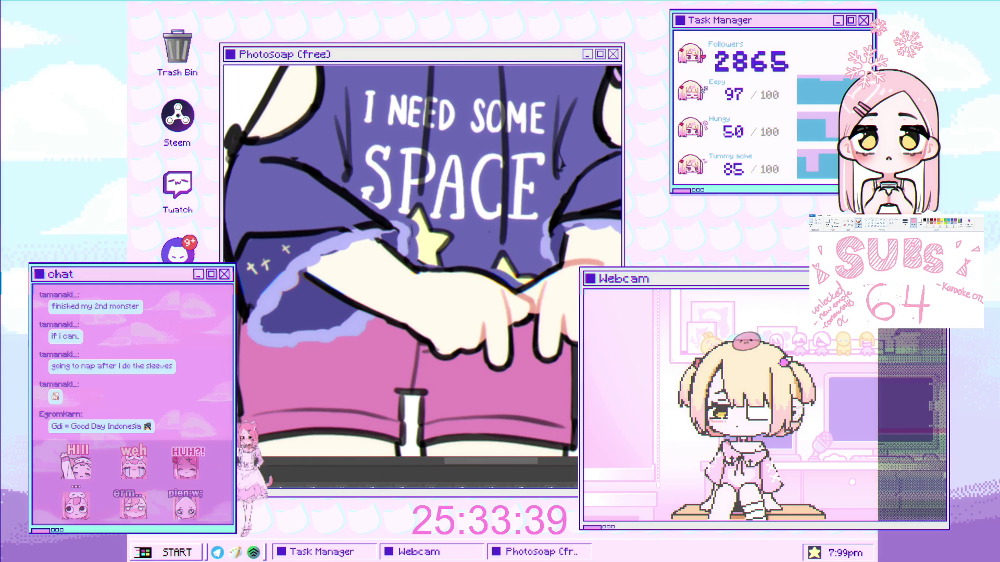
{"action": "key", "text": "ctrl+z"}
{"action": "key", "text": "ctrl+shift+z"}
{"action": "left_click_drag", "start_coordinate": [274, 368], "coordinate": [245, 293]}
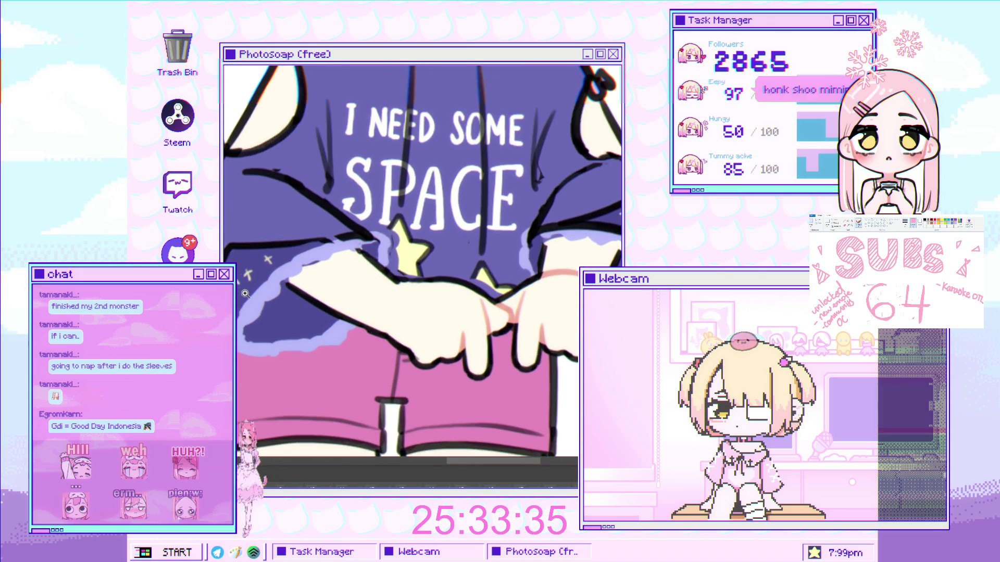
{"action": "scroll", "coordinate": [245, 293], "scroll_direction": "down", "scroll_amount": 2}
{"action": "key", "text": "ctrl+shift+z"}
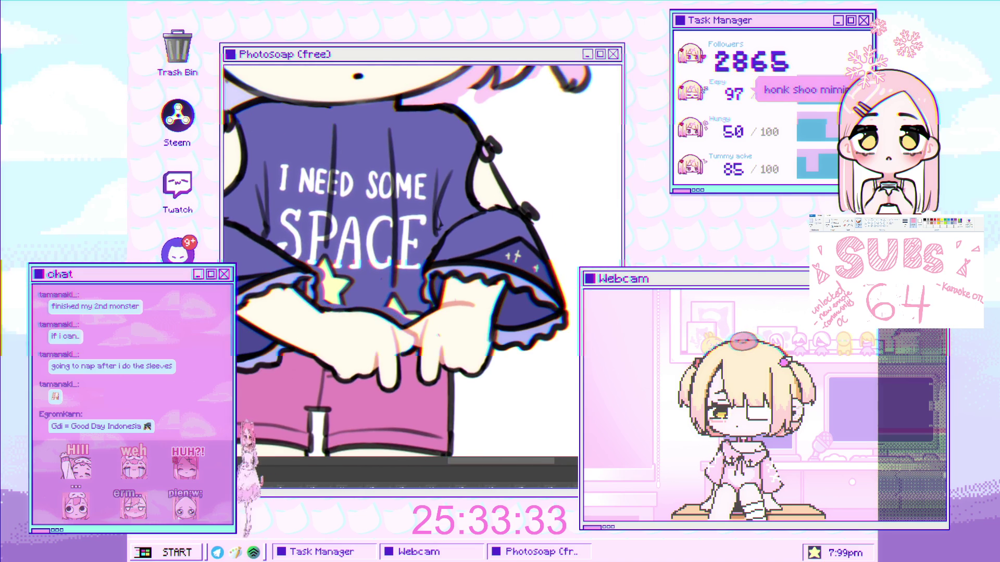
- Paint light purple strokes over the black outline along the sleeve cuff's ruffle edge
{"action": "scroll", "coordinate": [303, 282], "scroll_direction": "up", "scroll_amount": 5}
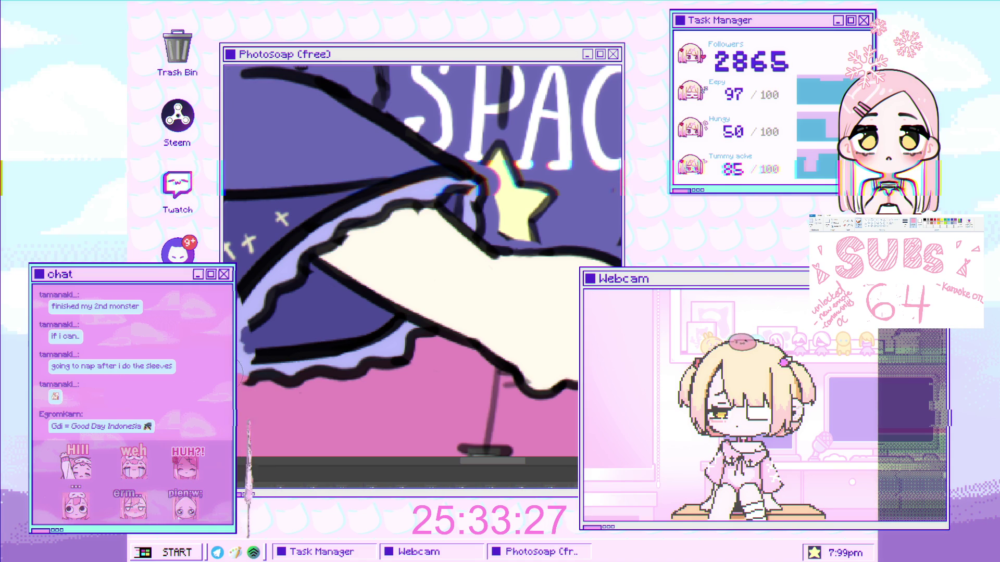
{"action": "mouse_move", "coordinate": [242, 359]}
{"action": "left_mouse_down"}
{"action": "mouse_move", "coordinate": [291, 382]}
{"action": "mouse_move", "coordinate": [360, 359]}
{"action": "mouse_move", "coordinate": [250, 287]}
{"action": "left_mouse_up"}
{"action": "mouse_move", "coordinate": [308, 223]}
{"action": "left_mouse_down"}
{"action": "mouse_move", "coordinate": [284, 253]}
{"action": "mouse_move", "coordinate": [323, 250]}
{"action": "mouse_move", "coordinate": [375, 213]}
{"action": "mouse_move", "coordinate": [357, 210]}
{"action": "left_mouse_up"}
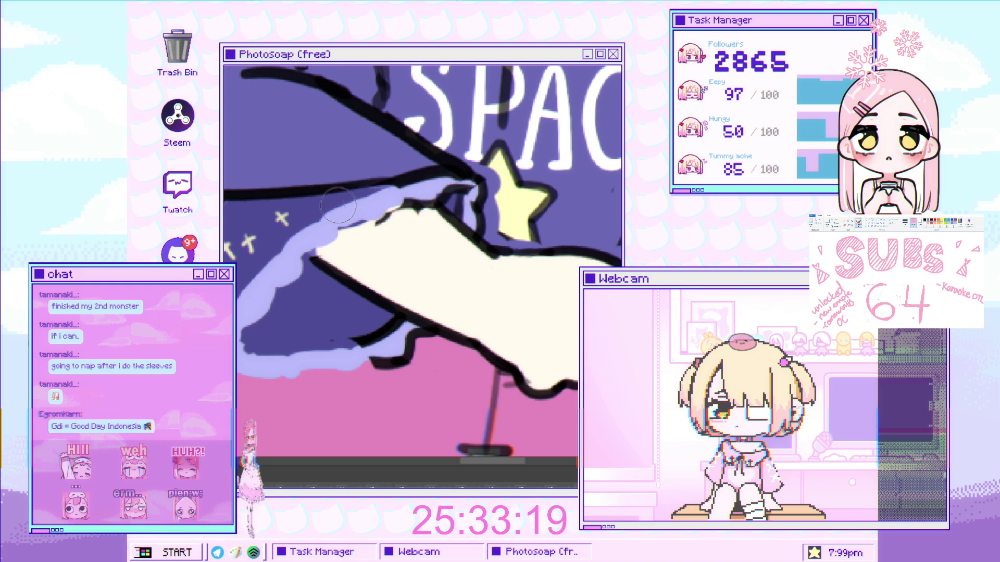
{"action": "scroll", "coordinate": [338, 204], "scroll_direction": "right", "scroll_amount": 5}
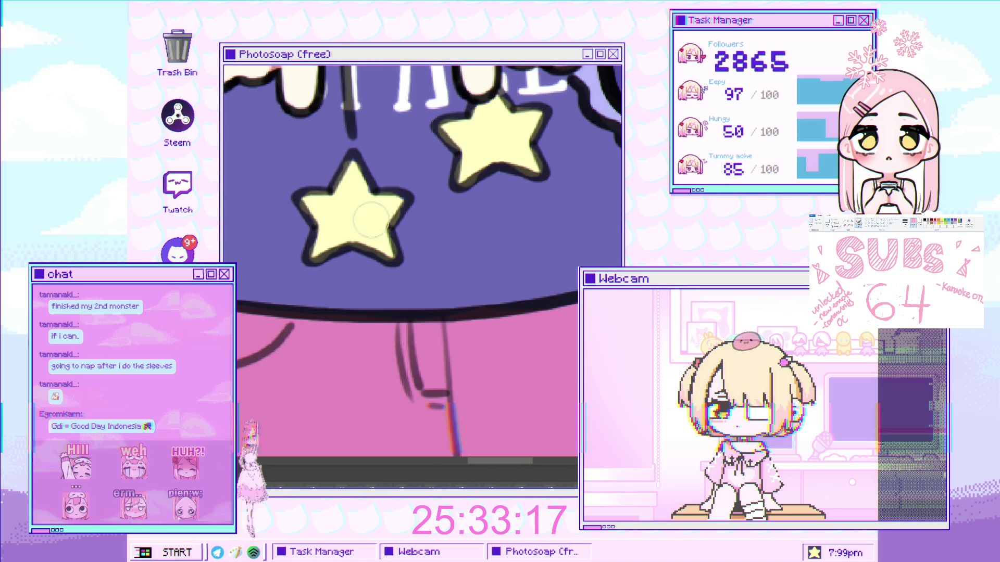
{"action": "scroll", "coordinate": [389, 203], "scroll_direction": "up", "scroll_amount": 5}
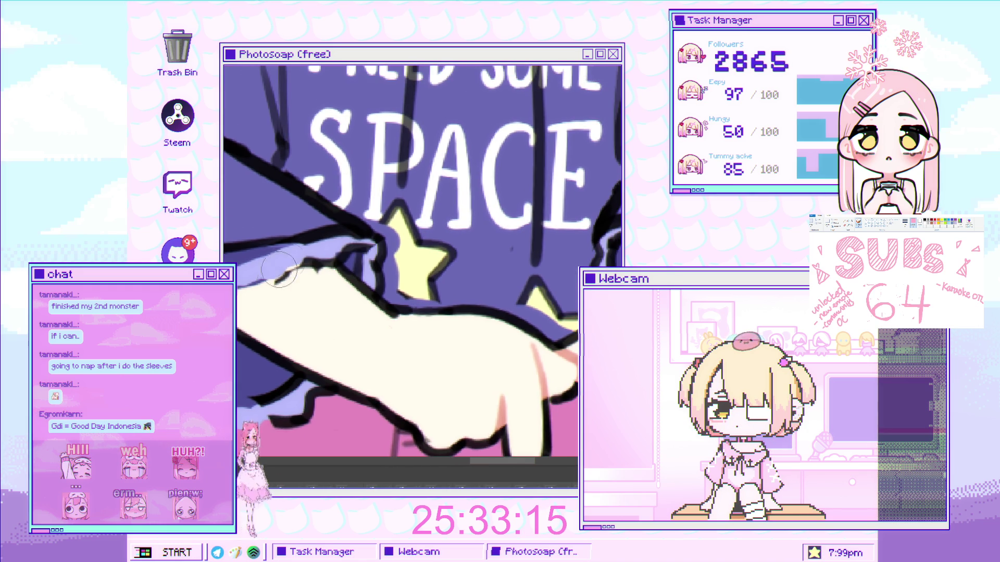
{"action": "mouse_move", "coordinate": [303, 280]}
{"action": "left_mouse_down"}
{"action": "mouse_move", "coordinate": [370, 256]}
{"action": "mouse_move", "coordinate": [342, 247]}
{"action": "left_mouse_up"}
{"action": "scroll", "coordinate": [327, 313], "scroll_direction": "down", "scroll_amount": 3}
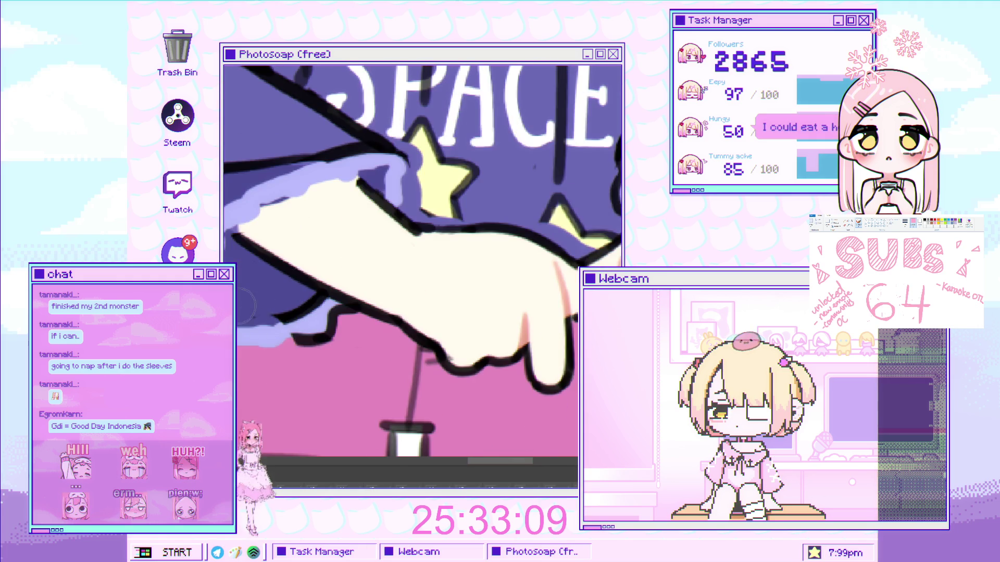
{"action": "left_click_drag", "start_coordinate": [293, 304], "coordinate": [349, 313]}
{"action": "scroll", "coordinate": [350, 313], "scroll_direction": "down", "scroll_amount": 3}
{"action": "scroll", "coordinate": [345, 249], "scroll_direction": "up", "scroll_amount": 5}
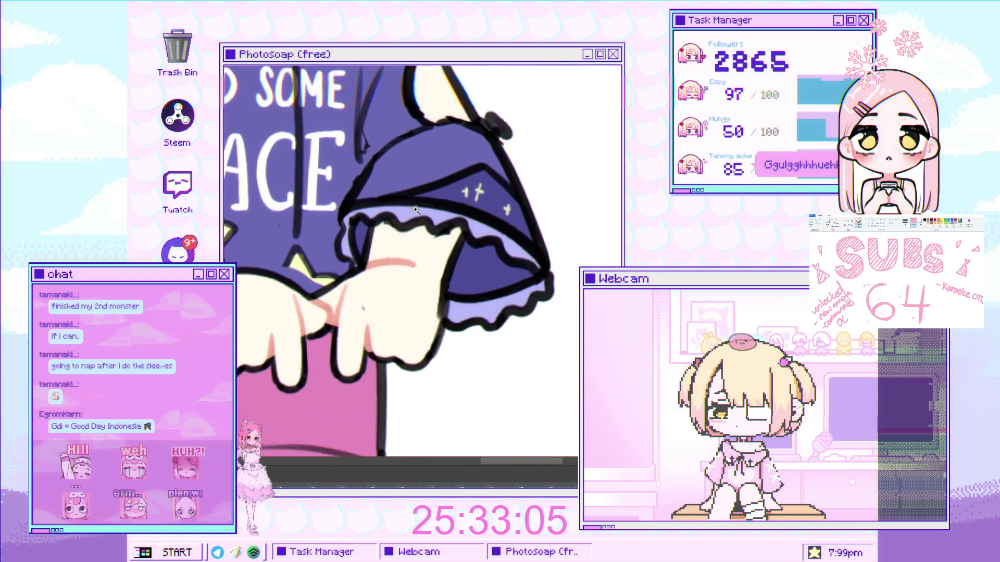
- Lighten more of the cuff outline with lavender, including its upper-left edge
{"action": "left_click_drag", "start_coordinate": [345, 249], "coordinate": [334, 284]}
{"action": "scroll", "coordinate": [326, 268], "scroll_direction": "down", "scroll_amount": 1}
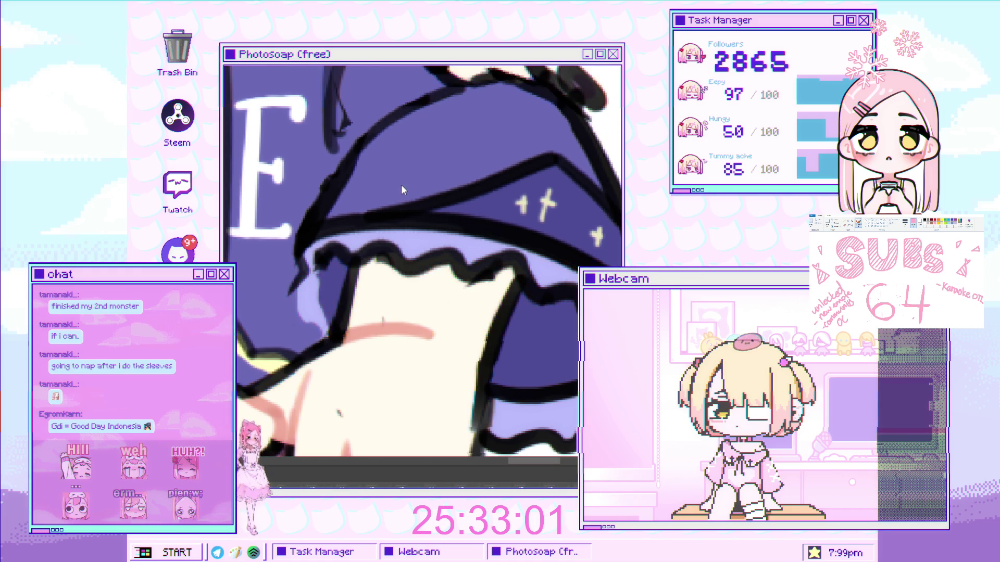
{"action": "scroll", "coordinate": [399, 186], "scroll_direction": "up", "scroll_amount": 3}
{"action": "scroll", "coordinate": [308, 281], "scroll_direction": "down", "scroll_amount": 2}
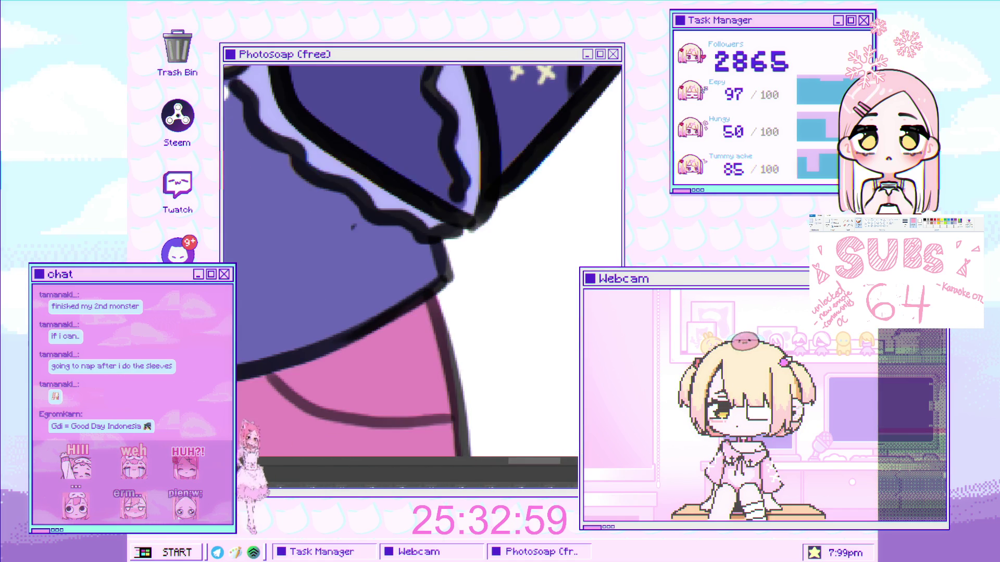
{"action": "scroll", "coordinate": [308, 281], "scroll_direction": "up", "scroll_amount": 2}
{"action": "mouse_move", "coordinate": [303, 277]}
{"action": "left_mouse_down"}
{"action": "mouse_move", "coordinate": [326, 253]}
{"action": "mouse_move", "coordinate": [372, 251]}
{"action": "mouse_move", "coordinate": [412, 274]}
{"action": "mouse_move", "coordinate": [318, 274]}
{"action": "left_mouse_up"}
{"action": "scroll", "coordinate": [314, 290], "scroll_direction": "up", "scroll_amount": 3}
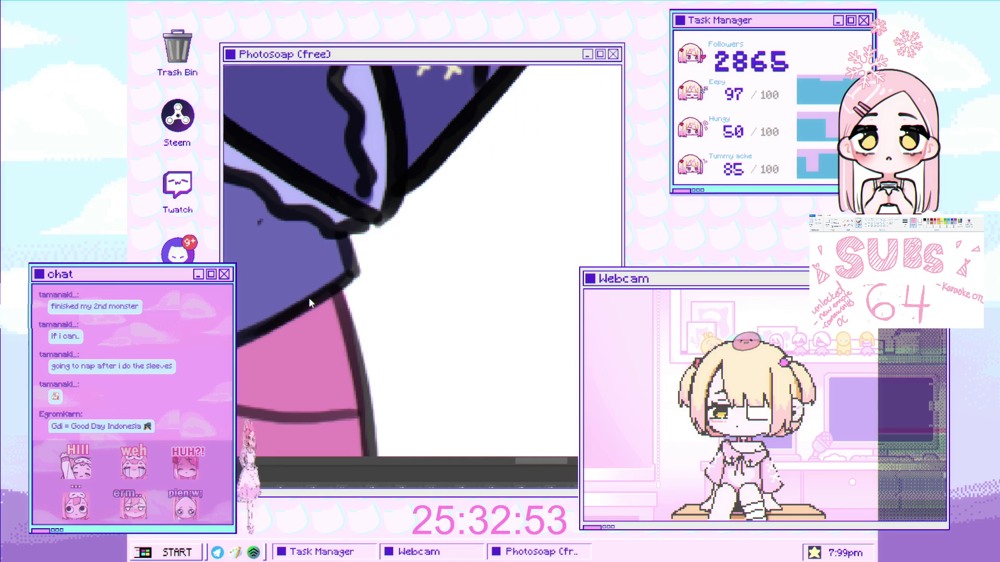
{"action": "scroll", "coordinate": [313, 289], "scroll_direction": "down", "scroll_amount": 3}
{"action": "scroll", "coordinate": [314, 289], "scroll_direction": "up", "scroll_amount": 3}
{"action": "scroll", "coordinate": [313, 290], "scroll_direction": "down", "scroll_amount": 3}
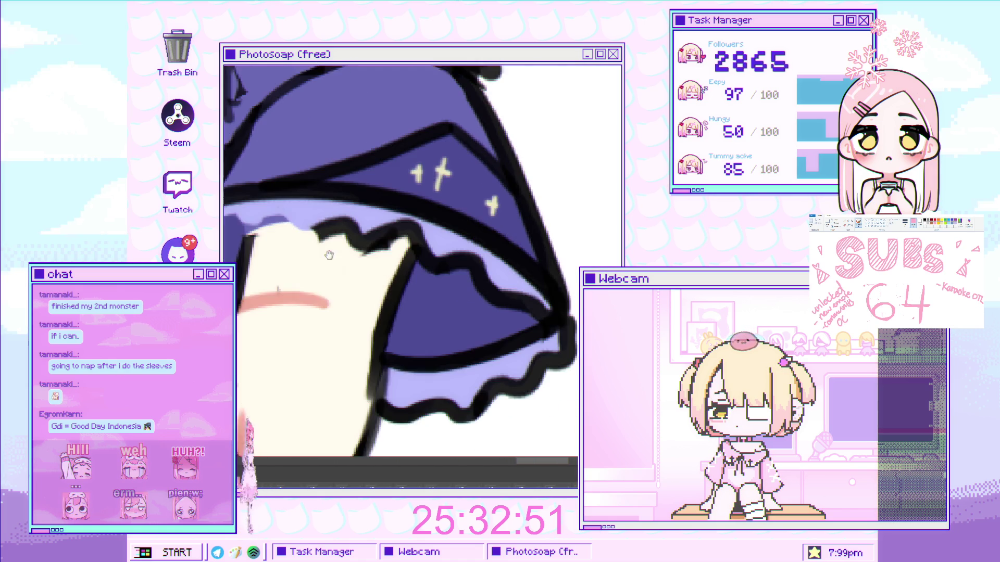
- Cover the remaining black ruffle outline segments on the sleeve with lavender
{"action": "left_click_drag", "start_coordinate": [344, 223], "coordinate": [409, 220]}
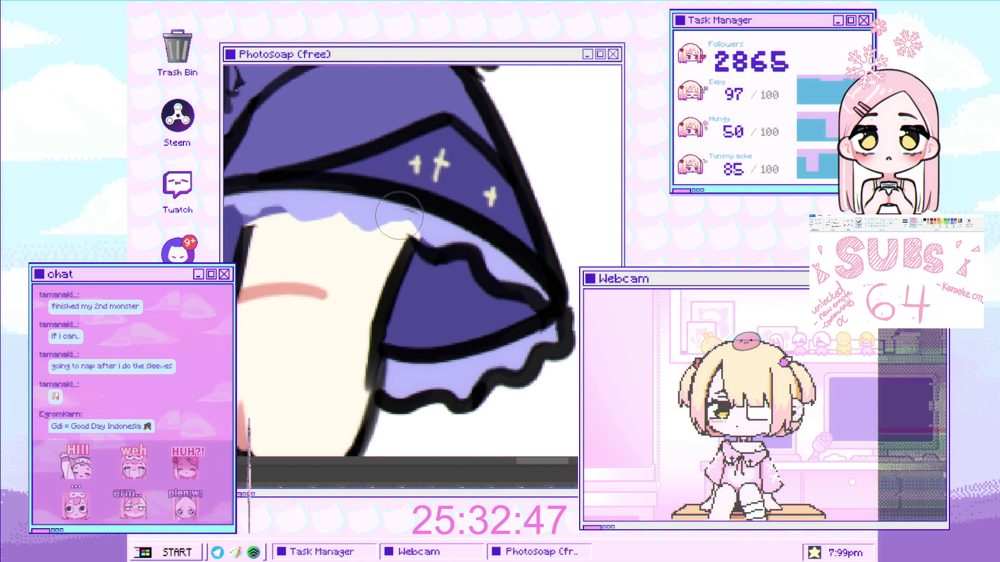
{"action": "scroll", "coordinate": [361, 218], "scroll_direction": "down", "scroll_amount": 3}
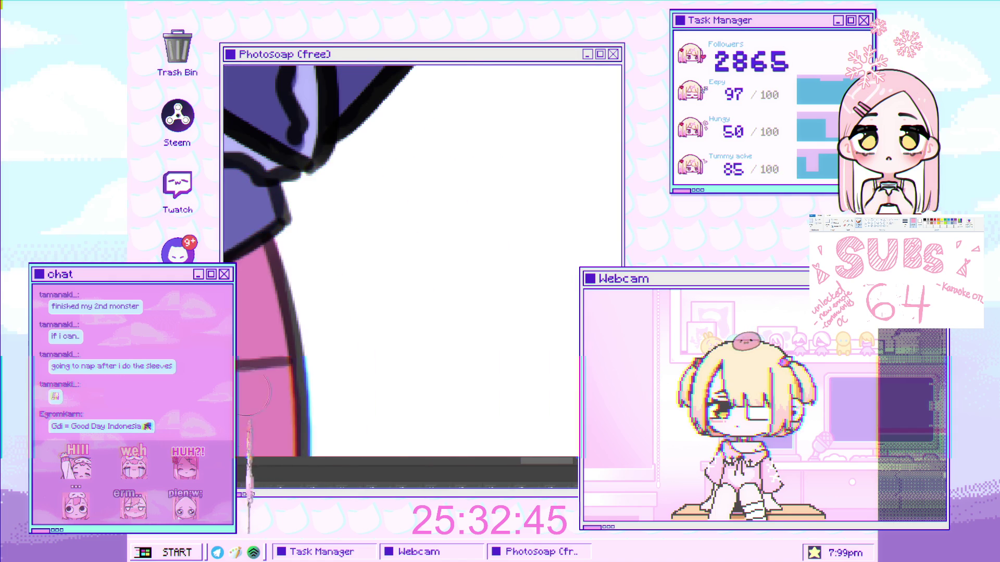
{"action": "scroll", "coordinate": [394, 214], "scroll_direction": "up", "scroll_amount": 3}
{"action": "mouse_move", "coordinate": [335, 216]}
{"action": "left_mouse_down"}
{"action": "mouse_move", "coordinate": [315, 215]}
{"action": "mouse_move", "coordinate": [325, 218]}
{"action": "left_mouse_up"}
{"action": "mouse_move", "coordinate": [281, 315]}
{"action": "left_mouse_down"}
{"action": "mouse_move", "coordinate": [380, 365]}
{"action": "mouse_move", "coordinate": [458, 289]}
{"action": "mouse_move", "coordinate": [386, 260]}
{"action": "mouse_move", "coordinate": [335, 223]}
{"action": "mouse_move", "coordinate": [335, 235]}
{"action": "mouse_move", "coordinate": [378, 242]}
{"action": "left_mouse_up"}
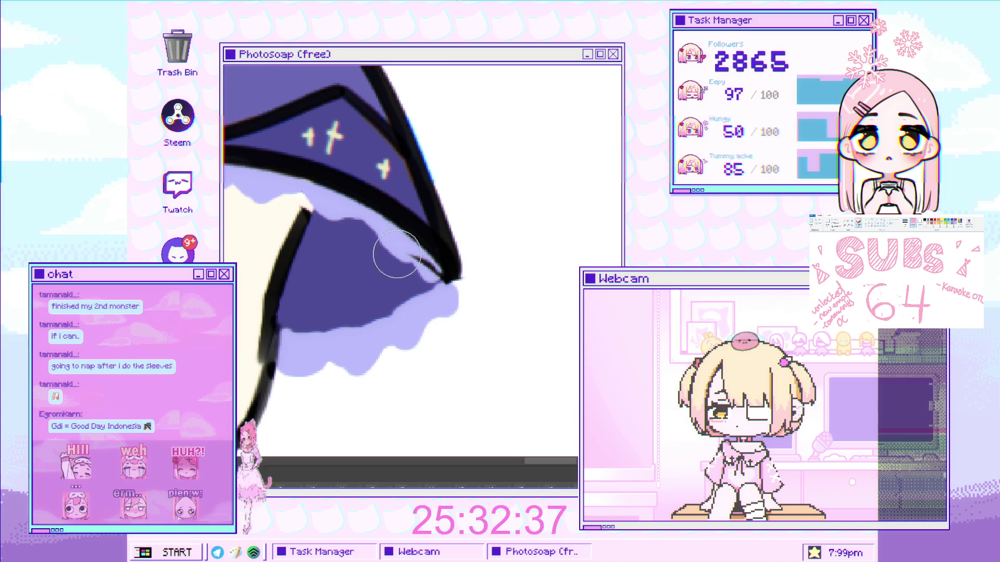
{"action": "left_click_drag", "start_coordinate": [448, 289], "coordinate": [495, 265]}
{"action": "scroll", "coordinate": [494, 265], "scroll_direction": "down", "scroll_amount": 3}
{"action": "scroll", "coordinate": [495, 265], "scroll_direction": "up", "scroll_amount": 3}
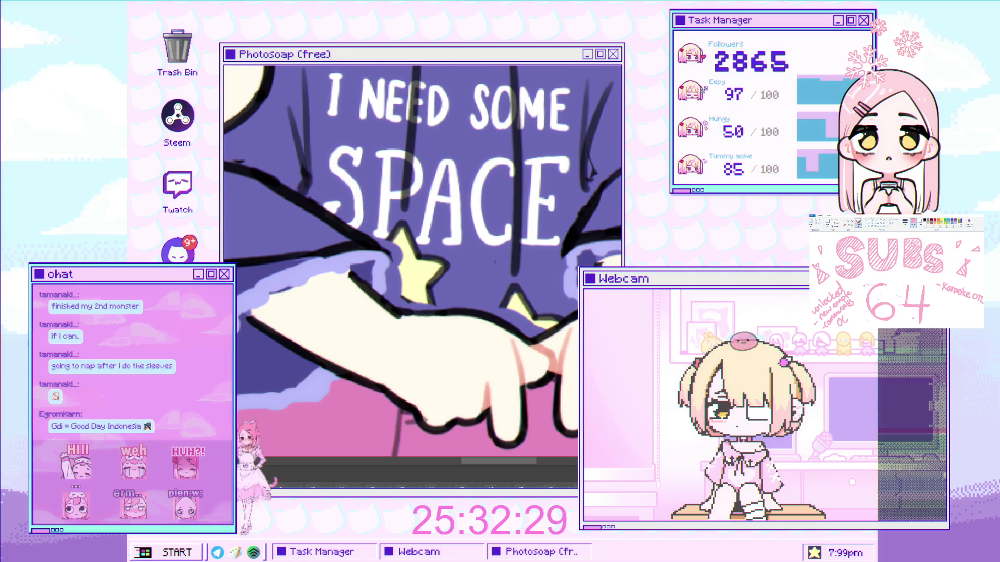
- Lasso the sleeve and rotate it slightly with a free transform
{"action": "mouse_move", "coordinate": [274, 285]}
{"action": "left_mouse_down"}
{"action": "mouse_move", "coordinate": [392, 258]}
{"action": "mouse_move", "coordinate": [340, 199]}
{"action": "mouse_move", "coordinate": [227, 147]}
{"action": "left_mouse_up"}
{"action": "key", "text": "ctrl+t"}
{"action": "left_click_drag", "start_coordinate": [370, 256], "coordinate": [378, 257]}
{"action": "key", "text": "Return"}
{"action": "scroll", "coordinate": [380, 197], "scroll_direction": "right", "scroll_amount": 5}
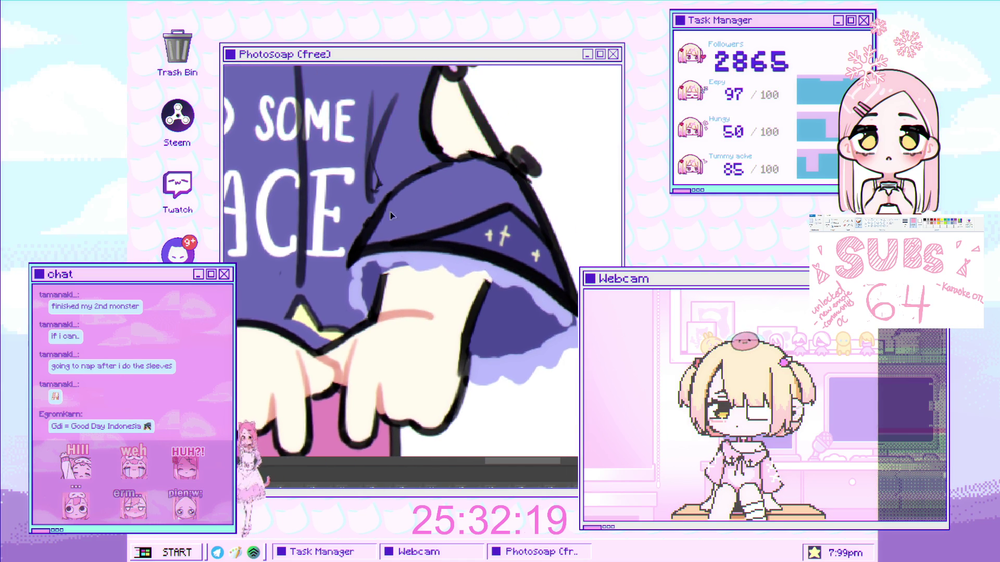
- Lasso the sleeve beside the hands, skew its left side to flare outward, and deselect
{"action": "scroll", "coordinate": [382, 204], "scroll_direction": "up", "scroll_amount": 1}
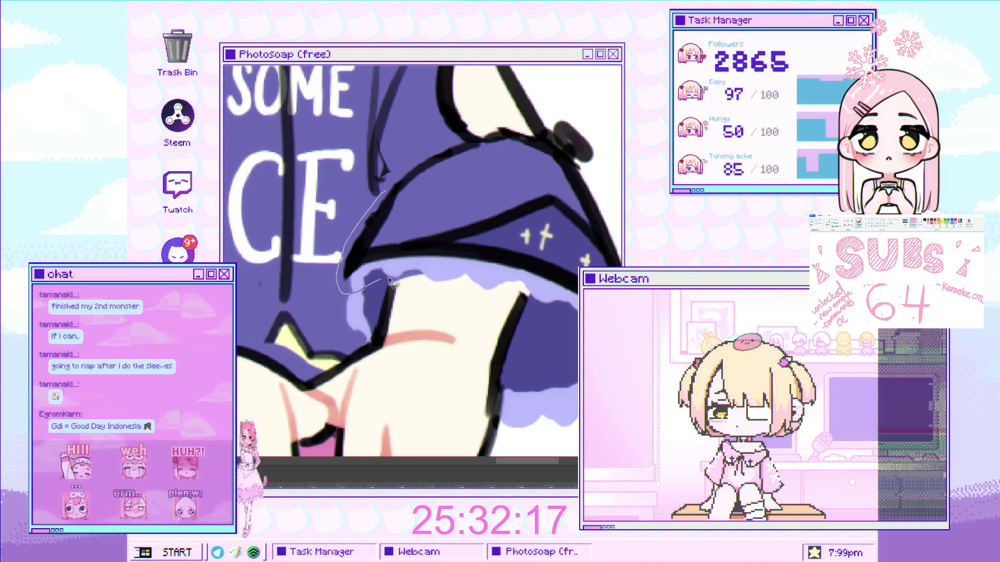
{"action": "mouse_move", "coordinate": [573, 331]}
{"action": "left_mouse_down"}
{"action": "mouse_move", "coordinate": [598, 333]}
{"action": "mouse_move", "coordinate": [636, 261]}
{"action": "mouse_move", "coordinate": [625, 208]}
{"action": "mouse_move", "coordinate": [532, 151]}
{"action": "mouse_move", "coordinate": [354, 250]}
{"action": "left_mouse_up"}
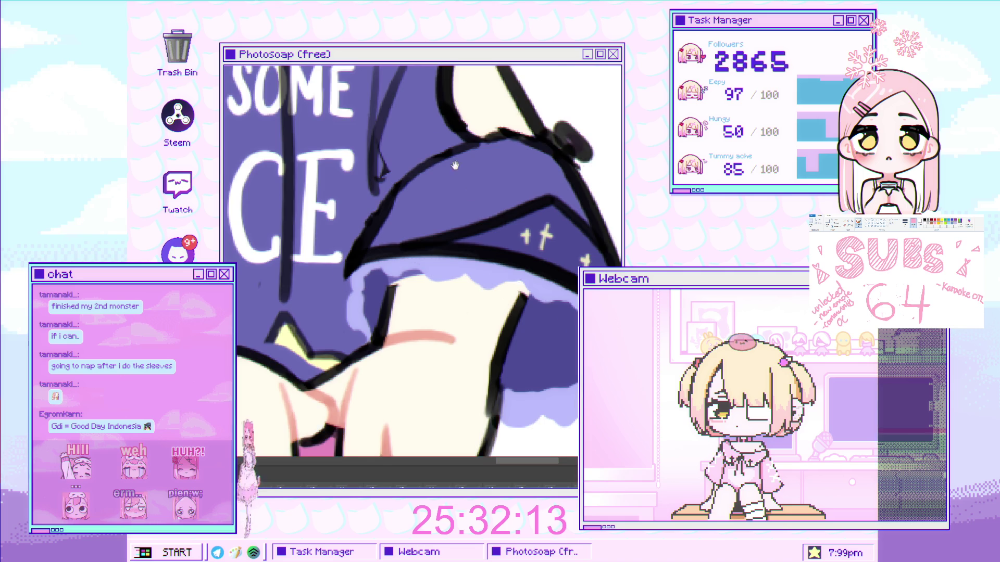
{"action": "scroll", "coordinate": [313, 235], "scroll_direction": "right", "scroll_amount": 3}
{"action": "scroll", "coordinate": [313, 234], "scroll_direction": "down", "scroll_amount": 1}
{"action": "key", "text": "ctrl+t"}
{"action": "left_click_drag", "start_coordinate": [255, 235], "coordinate": [281, 252]}
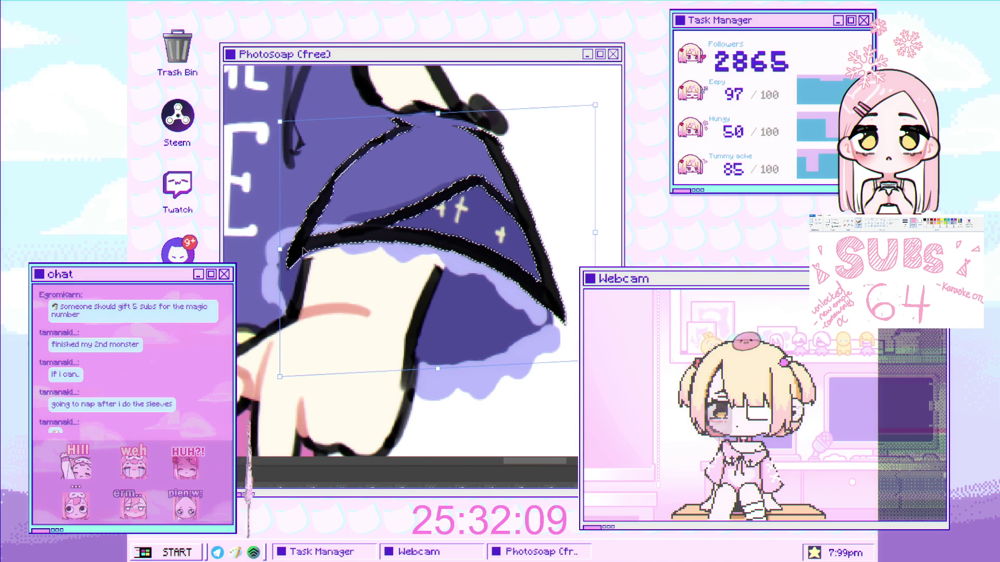
{"action": "key", "text": "Return"}
{"action": "key", "text": "ctrl+d"}
{"action": "scroll", "coordinate": [359, 217], "scroll_direction": "down", "scroll_amount": 3}
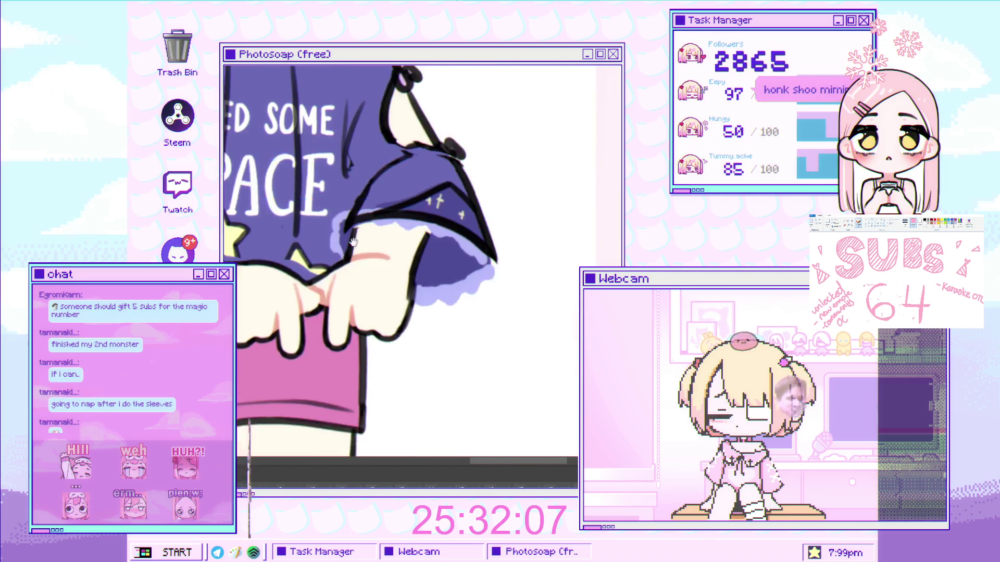
{"action": "scroll", "coordinate": [385, 245], "scroll_direction": "up", "scroll_amount": 2}
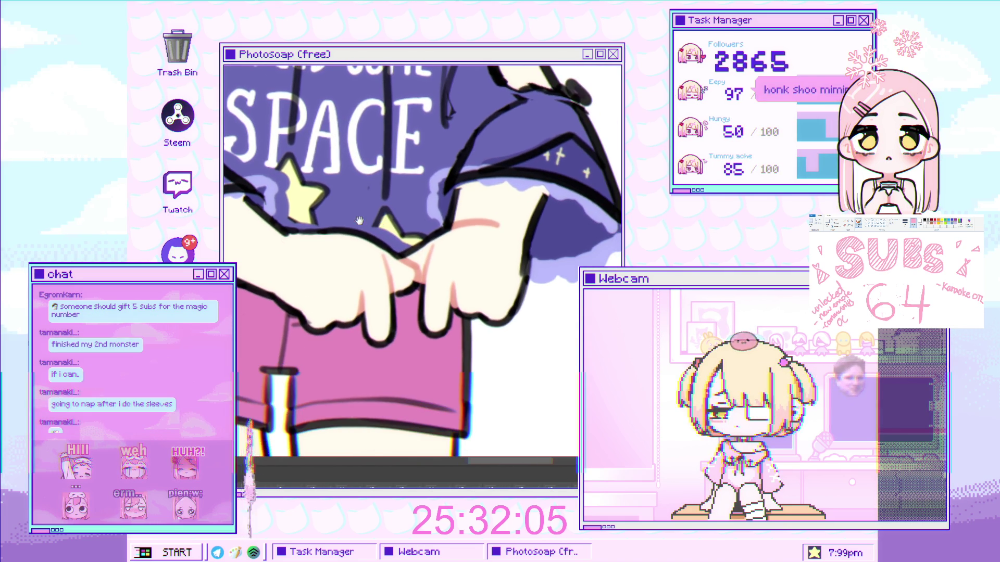
{"action": "scroll", "coordinate": [375, 288], "scroll_direction": "up", "scroll_amount": 1}
{"action": "scroll", "coordinate": [375, 287], "scroll_direction": "up", "scroll_amount": 1}
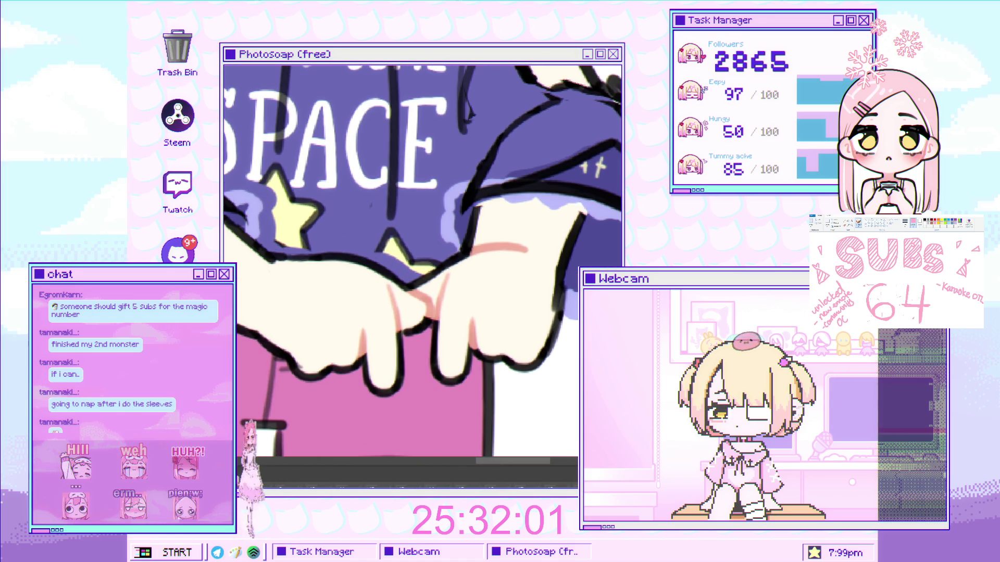
{"action": "scroll", "coordinate": [422, 300], "scroll_direction": "down", "scroll_amount": 3}
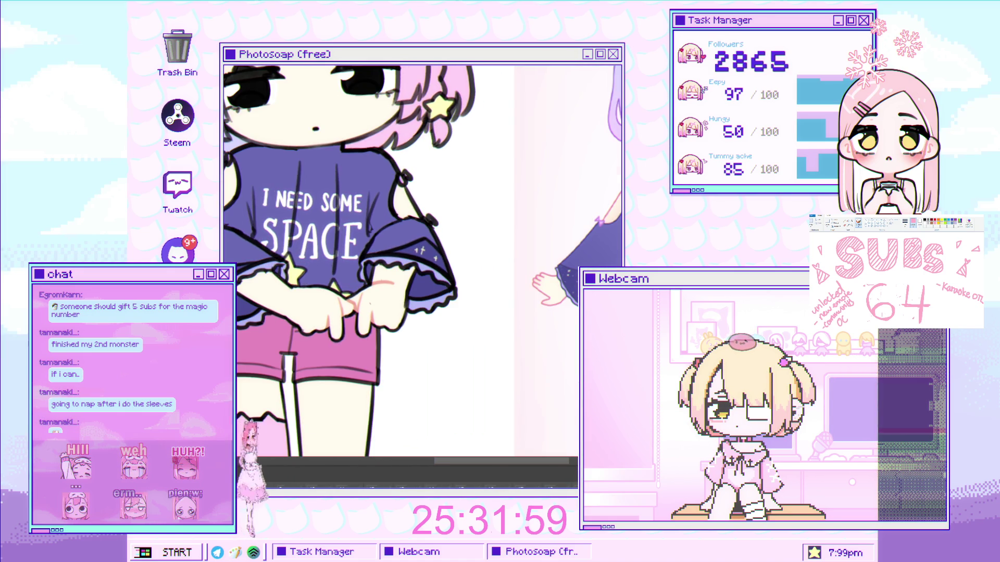